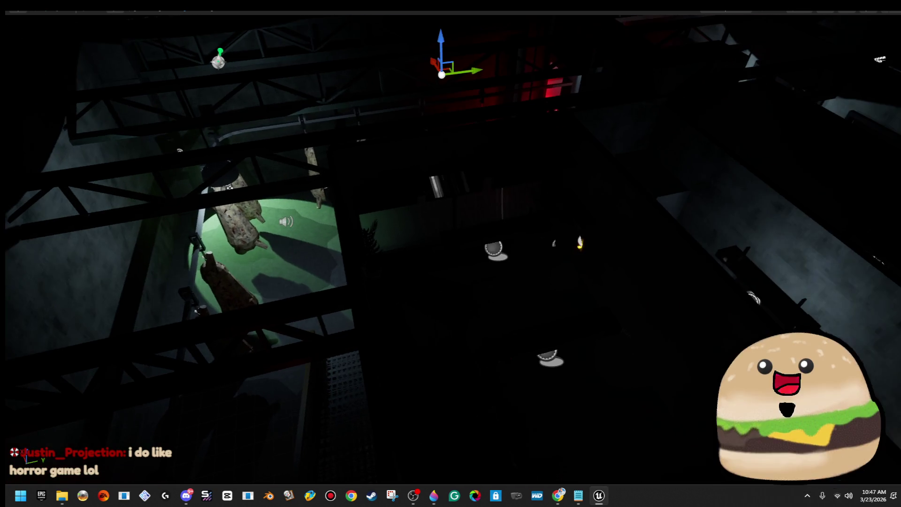
Exit the fullscreen viewport of the dark factory level.
{"action": "key", "text": "F11"}
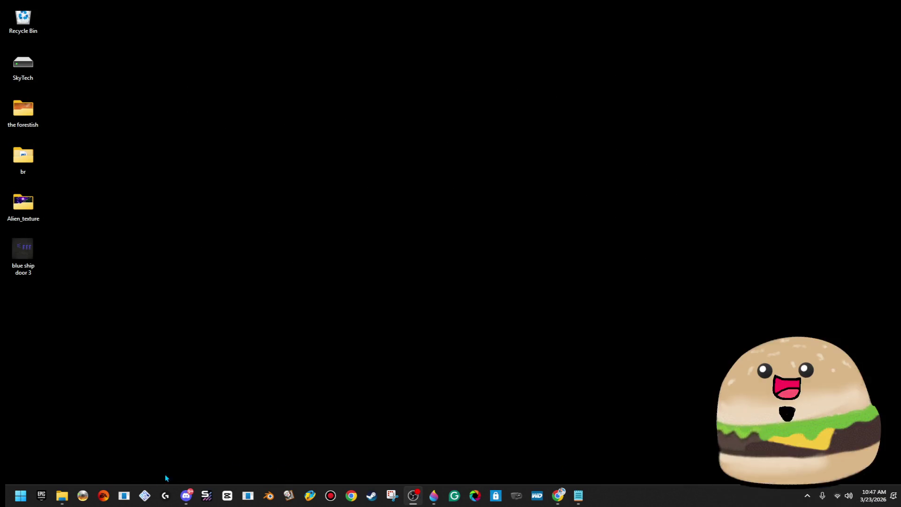
Browse from Documents to GAME - SPACE TECHNO > church main game 1.7 and select the Space and Techno project.
{"action": "left_click", "coordinate": [66, 496]}
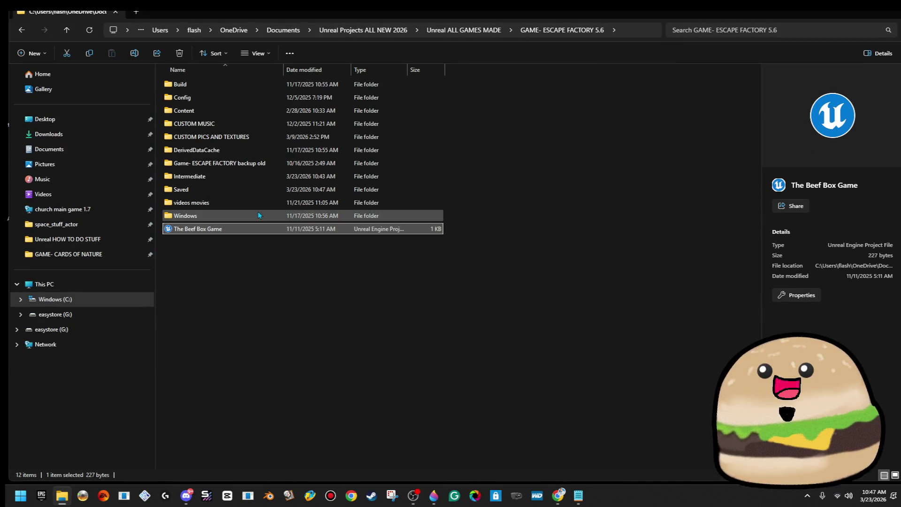
{"action": "left_click", "coordinate": [375, 35]}
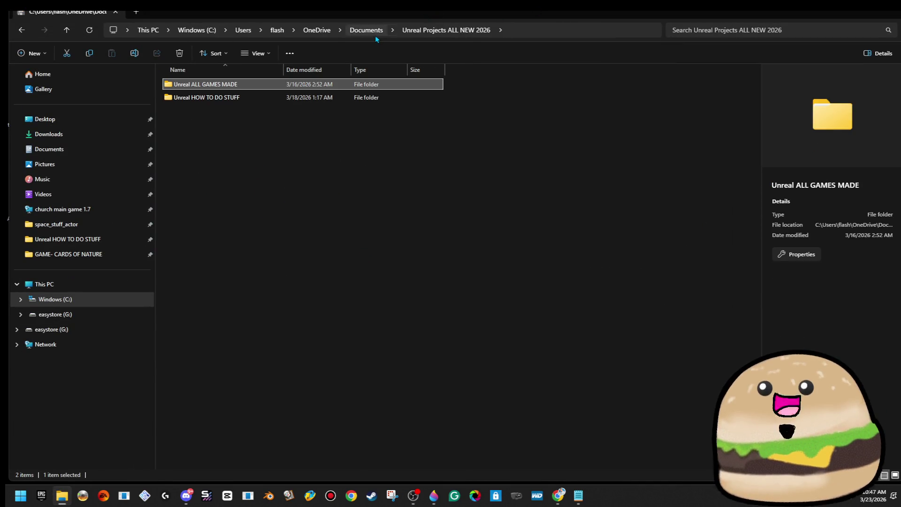
{"action": "left_click", "coordinate": [363, 34]}
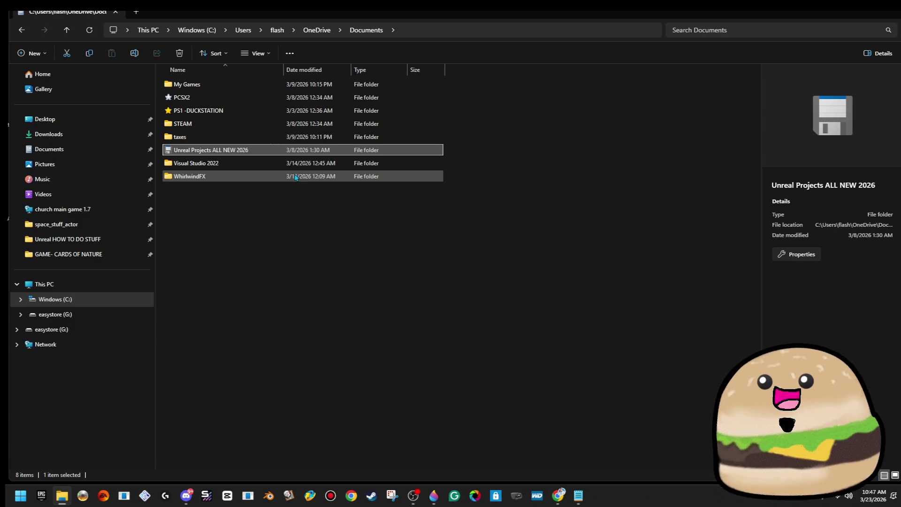
{"action": "double_click", "coordinate": [286, 152]}
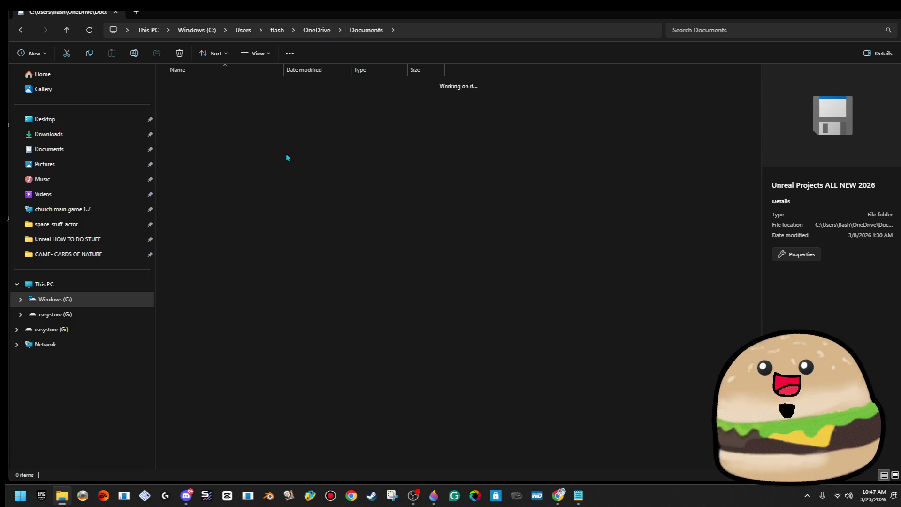
{"action": "double_click", "coordinate": [271, 83]}
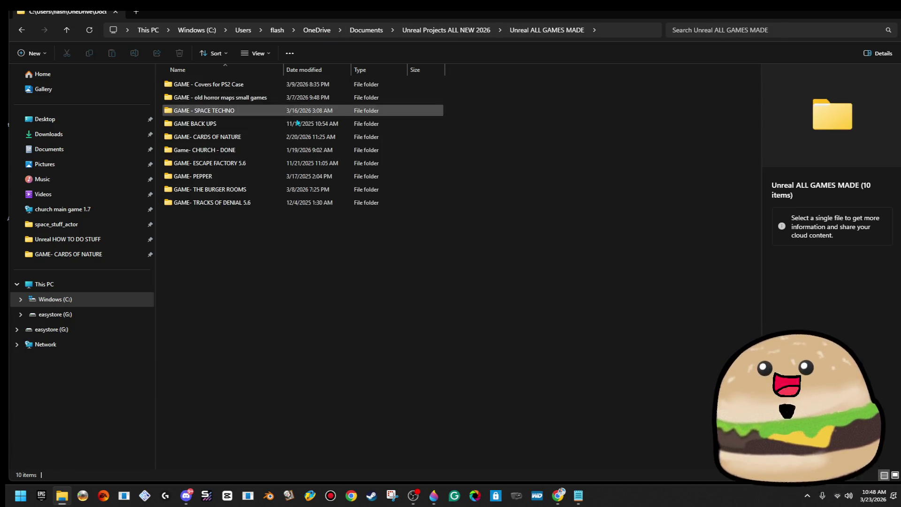
{"action": "double_click", "coordinate": [275, 116]}
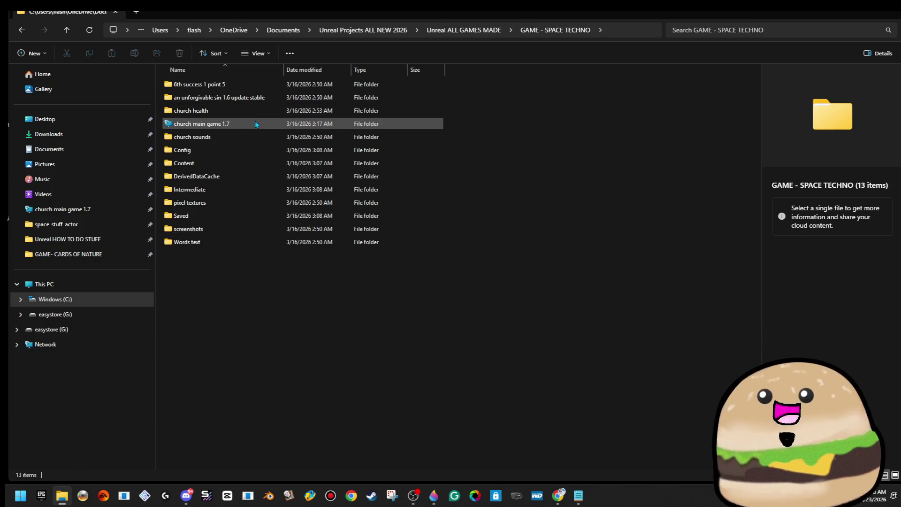
{"action": "double_click", "coordinate": [256, 126]}
{"action": "left_click", "coordinate": [253, 178]}
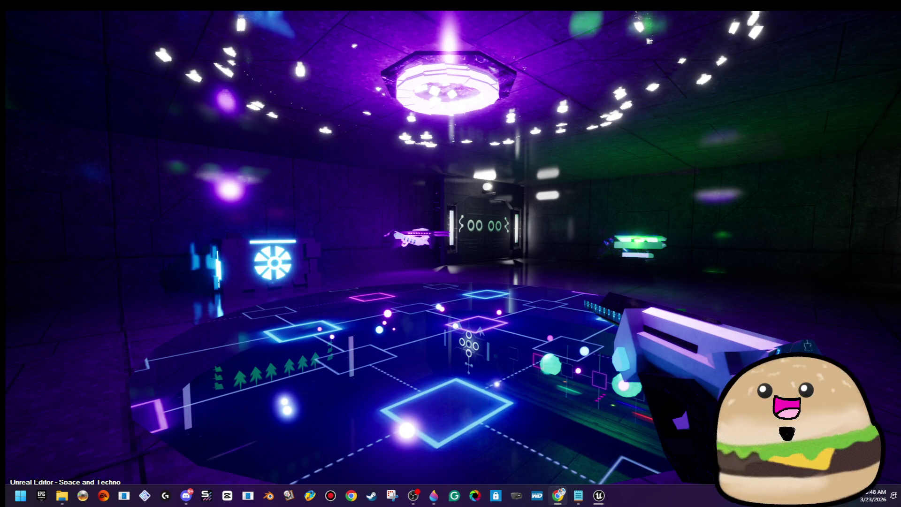
Close the running Space and Techno game window with Alt+F4.
{"action": "key", "text": "alt+F4"}
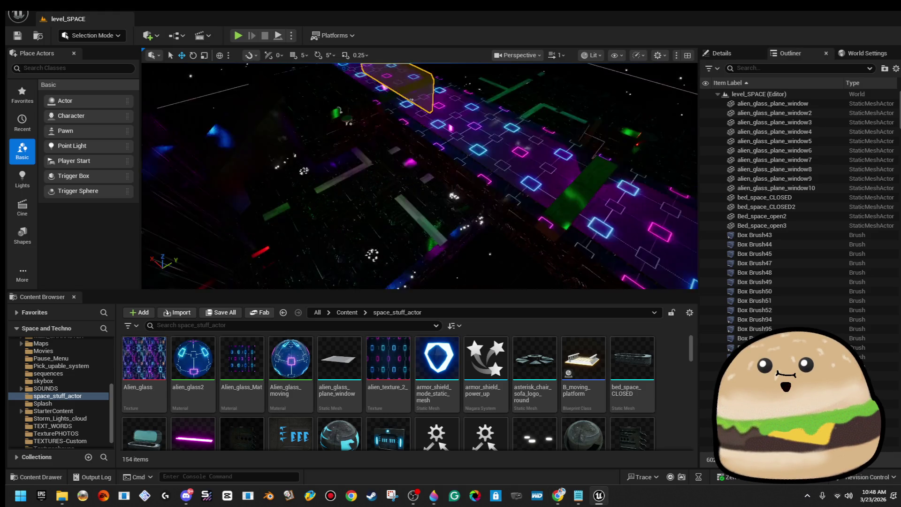
Play level_SPACE from a chosen walkway spot using Play From Here, fullscreen.
{"action": "mouse_move", "coordinate": [419, 177]}
{"action": "left_mouse_down"}
{"action": "mouse_move", "coordinate": [399, 198]}
{"action": "mouse_move", "coordinate": [366, 169]}
{"action": "left_mouse_up"}
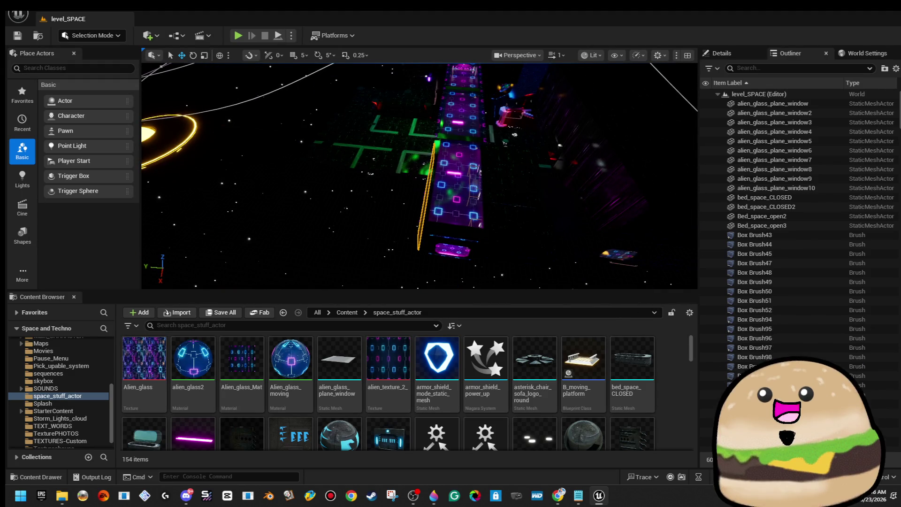
{"action": "right_click", "coordinate": [492, 171]}
{"action": "left_click", "coordinate": [540, 474]}
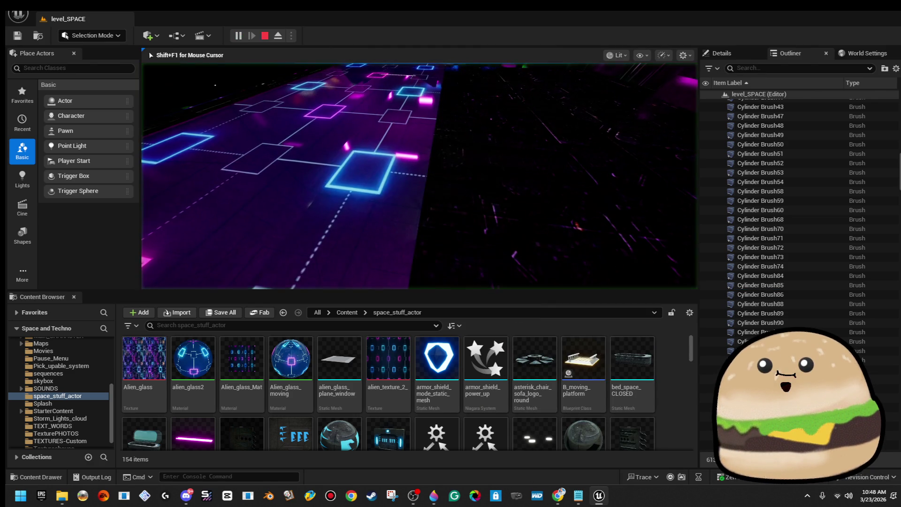
{"action": "key", "text": "F11"}
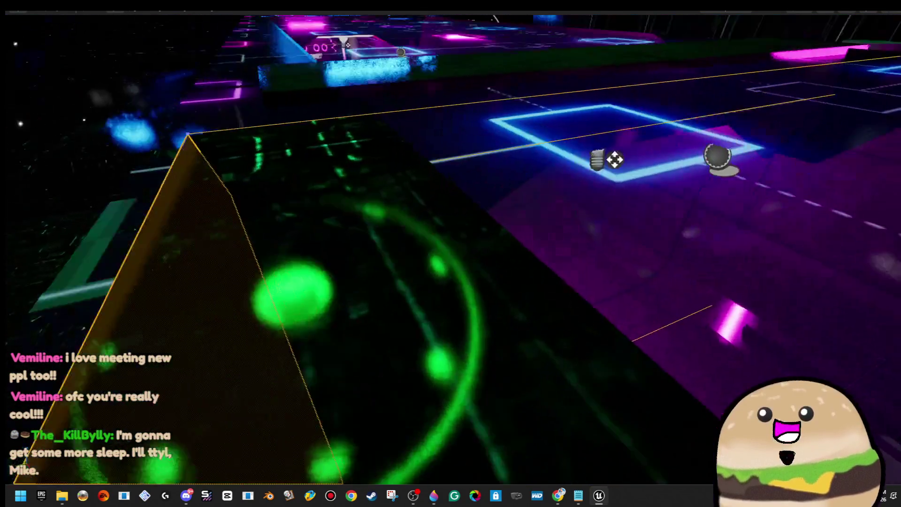
{"action": "key", "text": "alt+Tab"}
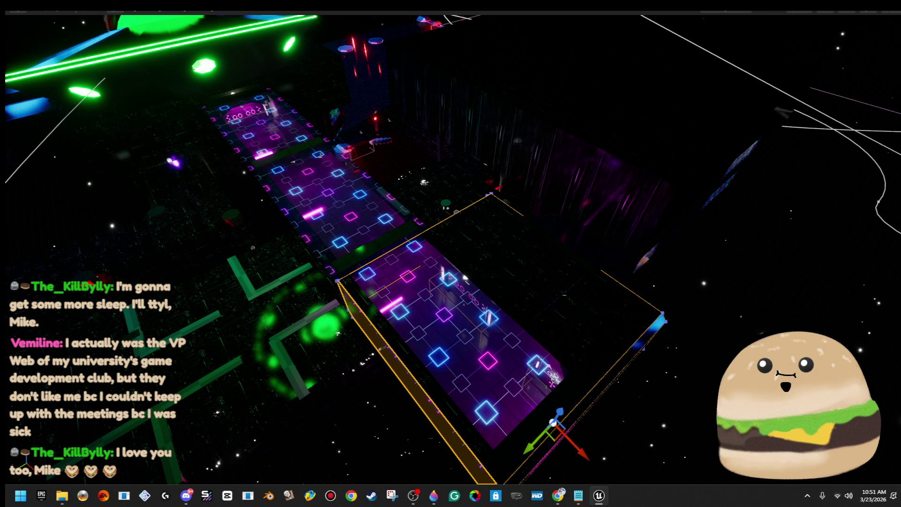
Fly over the neon walkway to the purple double doors and restore the full editor layout.
{"action": "left_click_drag", "start_coordinate": [742, 282], "coordinate": [742, 283]}
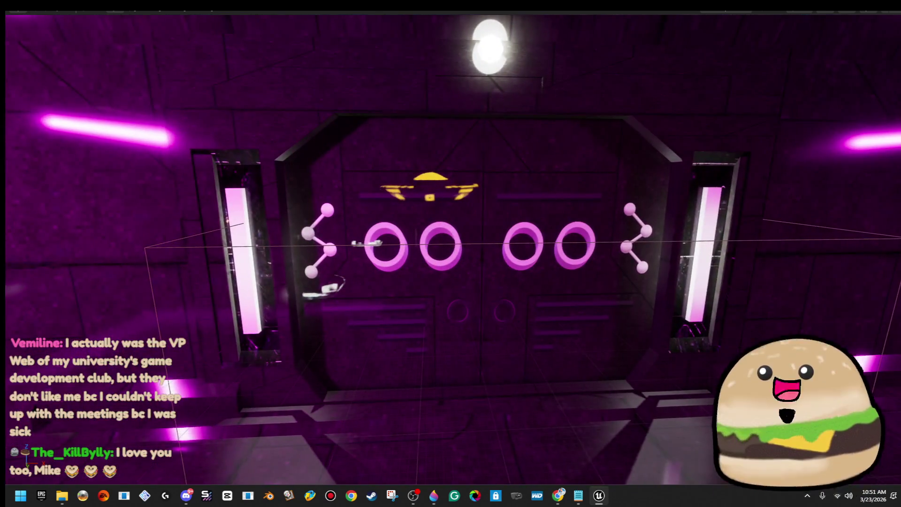
{"action": "key", "text": "F11"}
{"action": "left_click", "coordinate": [18, 15]}
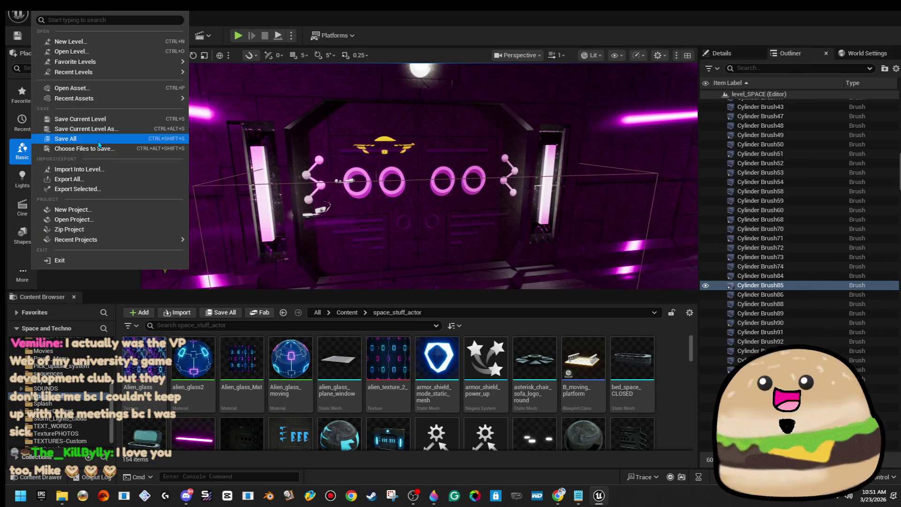
Save All level and project changes, then clear the windows away to show the desktop.
{"action": "left_click", "coordinate": [66, 138]}
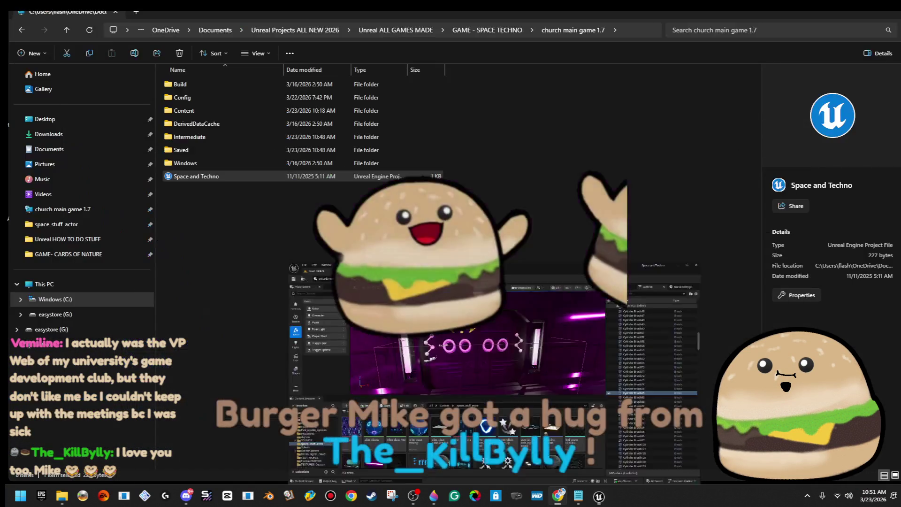
{"action": "left_click", "coordinate": [859, 19]}
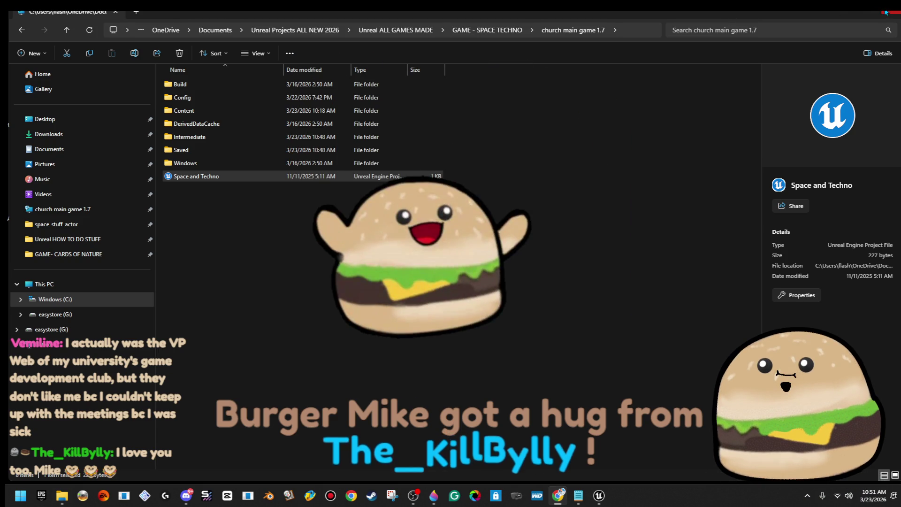
{"action": "key", "text": "super+d"}
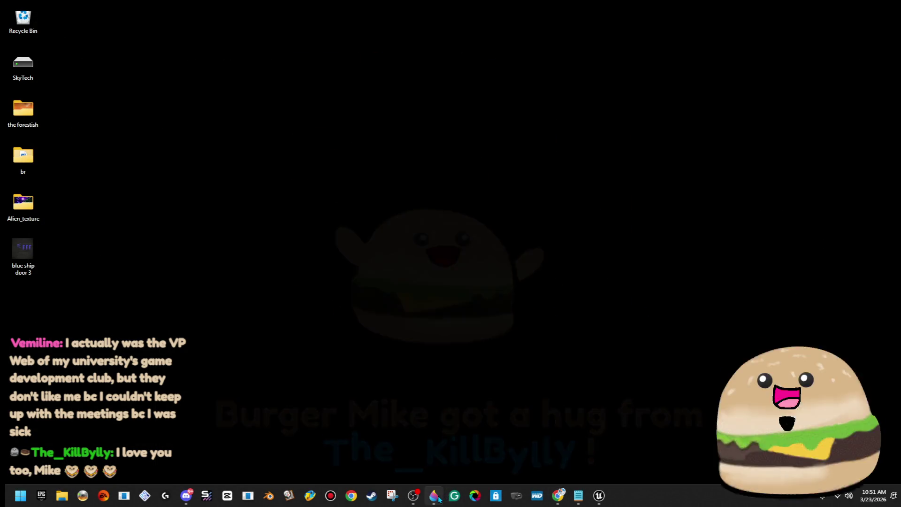
{"action": "left_click", "coordinate": [434, 496]}
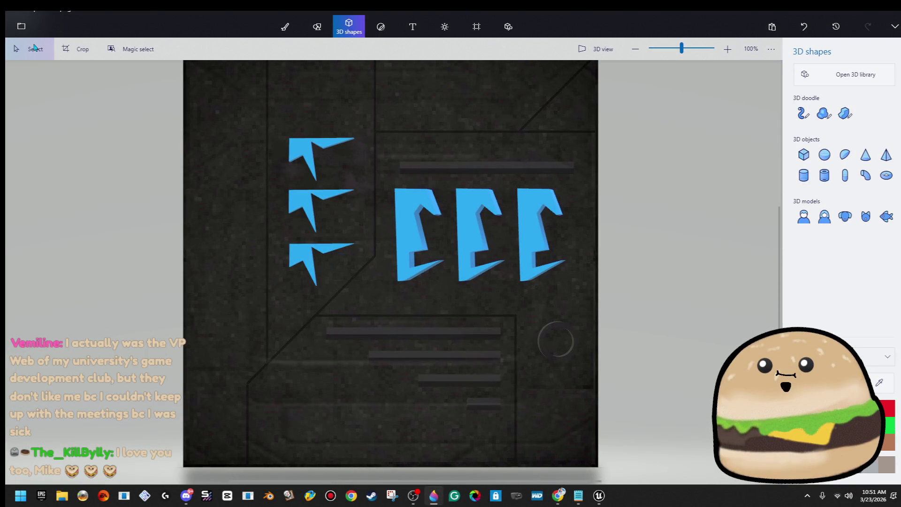
Select the blue 3D arrow and letter shapes and remove them from the texture.
{"action": "left_click_drag", "start_coordinate": [252, 112], "coordinate": [665, 347]}
{"action": "mouse_move", "coordinate": [351, 217]}
{"action": "left_mouse_down"}
{"action": "mouse_move", "coordinate": [723, 302]}
{"action": "mouse_move", "coordinate": [627, 295]}
{"action": "left_mouse_up"}
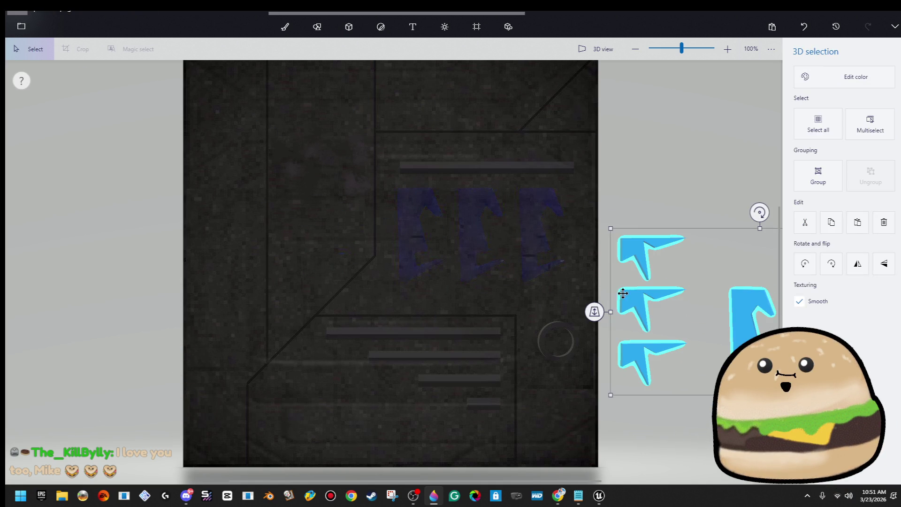
{"action": "key", "text": "Escape"}
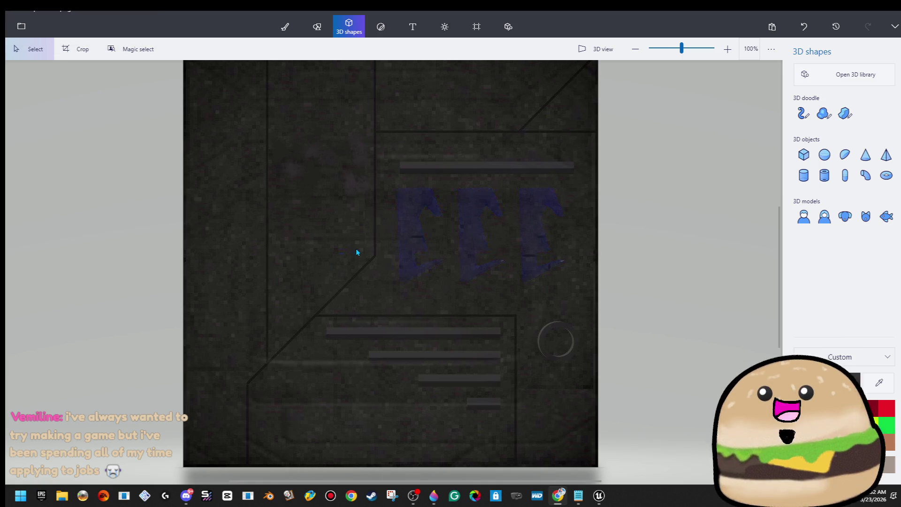
Copy a plain upper-left panel area and paste it over the faded blue letters.
{"action": "mouse_move", "coordinate": [372, 241]}
{"action": "left_mouse_down"}
{"action": "mouse_move", "coordinate": [291, 104]}
{"action": "mouse_move", "coordinate": [272, 99]}
{"action": "left_mouse_up"}
{"action": "right_click", "coordinate": [307, 104]}
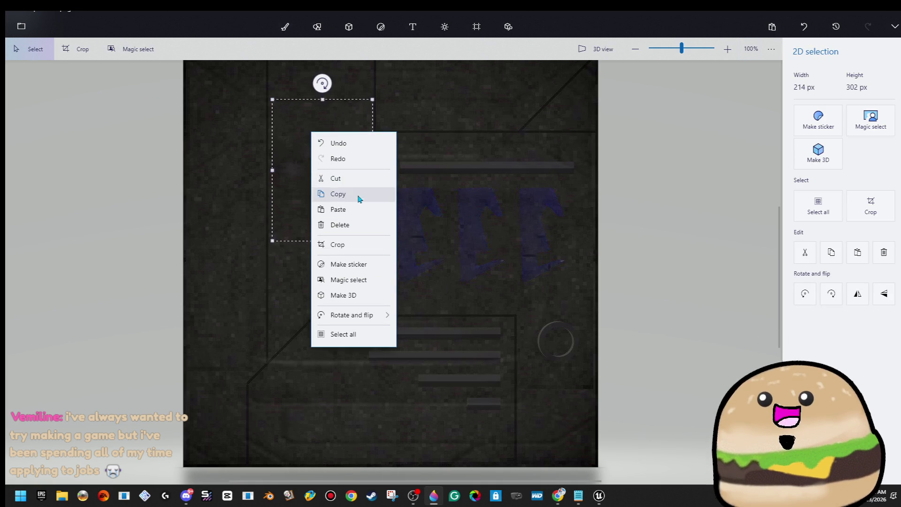
{"action": "left_click", "coordinate": [358, 200]}
{"action": "right_click", "coordinate": [389, 193]}
{"action": "left_click", "coordinate": [420, 256]}
{"action": "mouse_move", "coordinate": [329, 157]}
{"action": "left_mouse_down"}
{"action": "mouse_move", "coordinate": [479, 217]}
{"action": "mouse_move", "coordinate": [426, 224]}
{"action": "mouse_move", "coordinate": [447, 221]}
{"action": "mouse_move", "coordinate": [471, 236]}
{"action": "left_mouse_up"}
{"action": "left_click", "coordinate": [563, 263]}
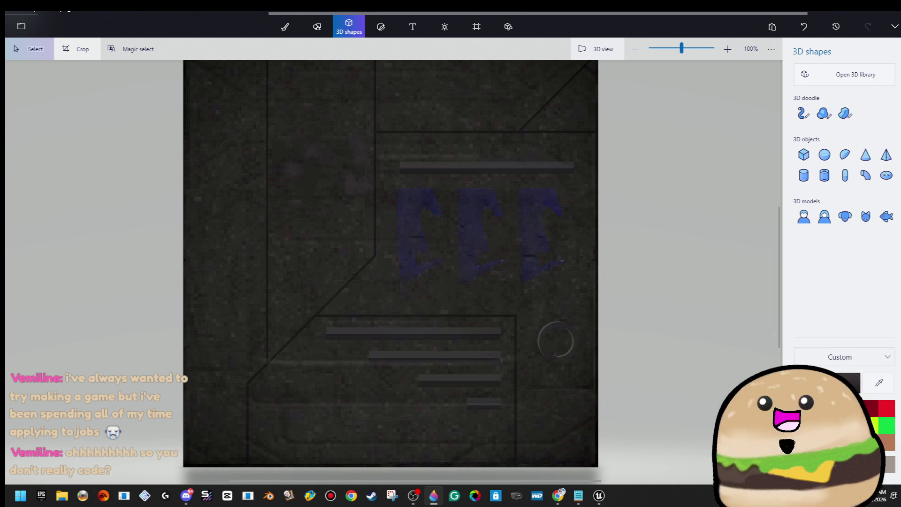
{"action": "key", "text": "super+d"}
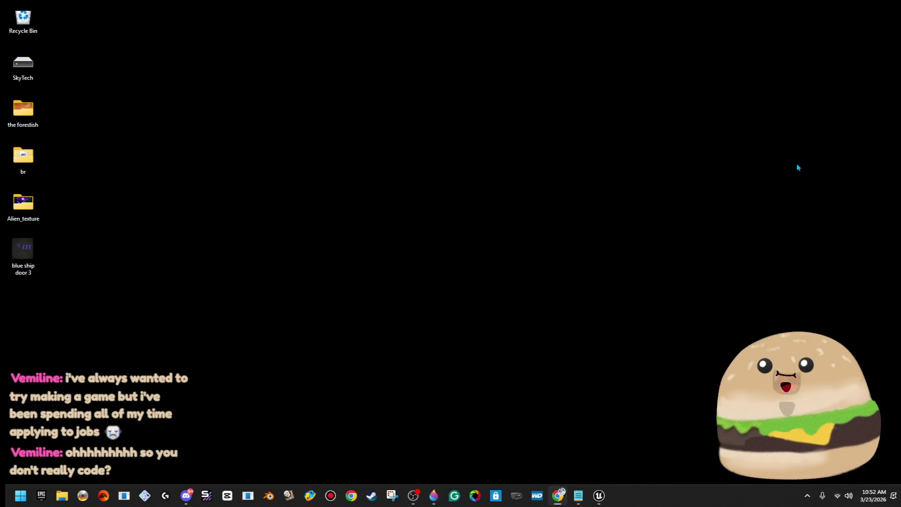
Inspect the ship double doors' Blueprint via Edit, then close it.
{"action": "left_click", "coordinate": [599, 496]}
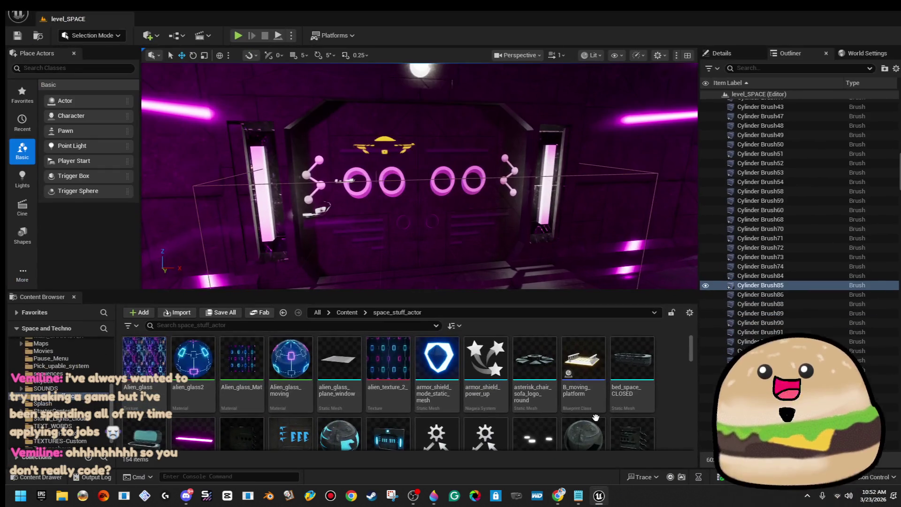
{"action": "right_click", "coordinate": [470, 191]}
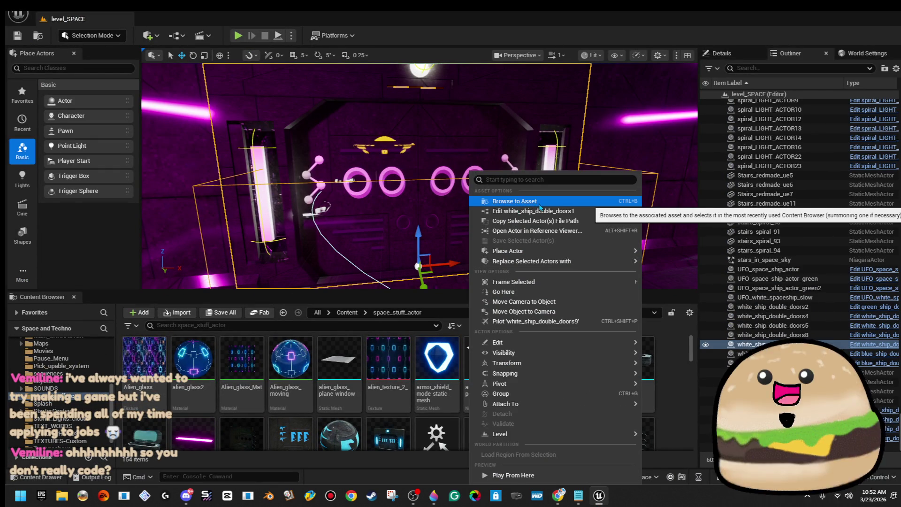
{"action": "left_click", "coordinate": [540, 211]}
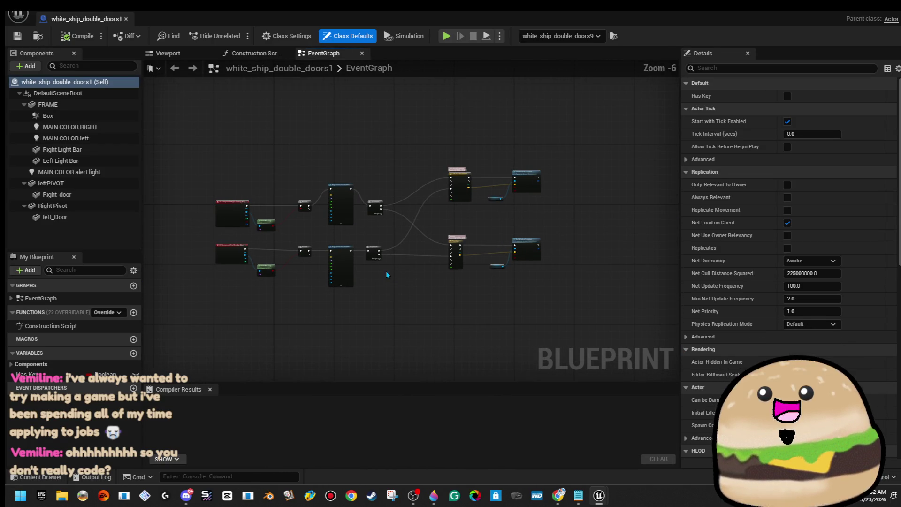
{"action": "left_click", "coordinate": [126, 18]}
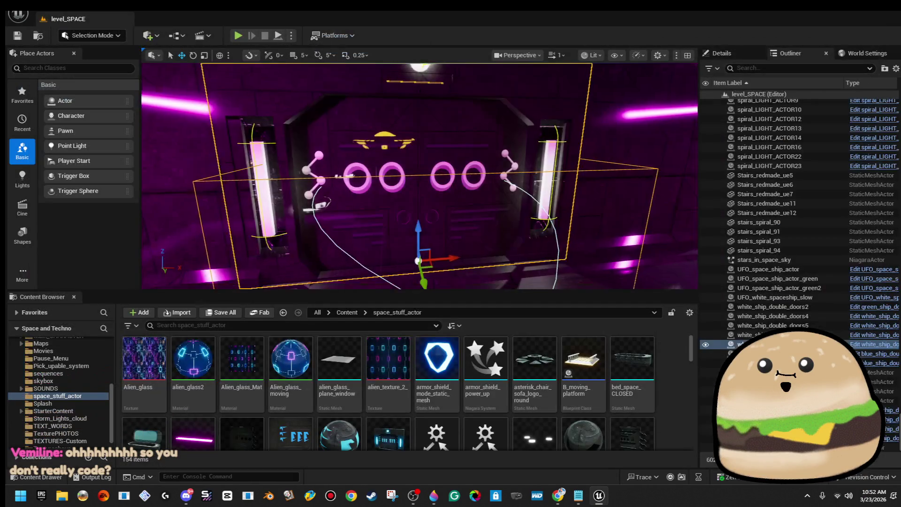
Frame the double doors and search the Content Browser for 'fps'.
{"action": "key", "text": "f"}
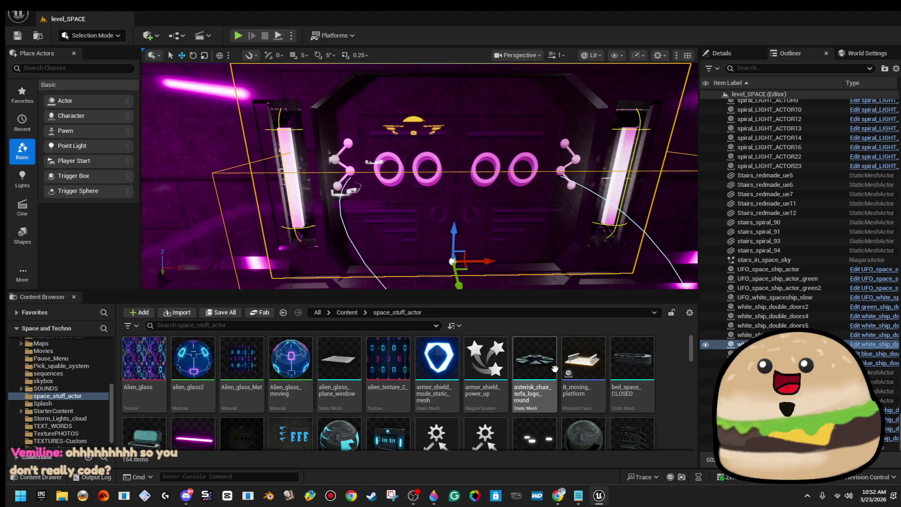
{"action": "scroll", "coordinate": [555, 370], "scroll_direction": "down", "scroll_amount": 1}
{"action": "scroll", "coordinate": [555, 370], "scroll_direction": "down", "scroll_amount": 1}
{"action": "left_click", "coordinate": [311, 321]}
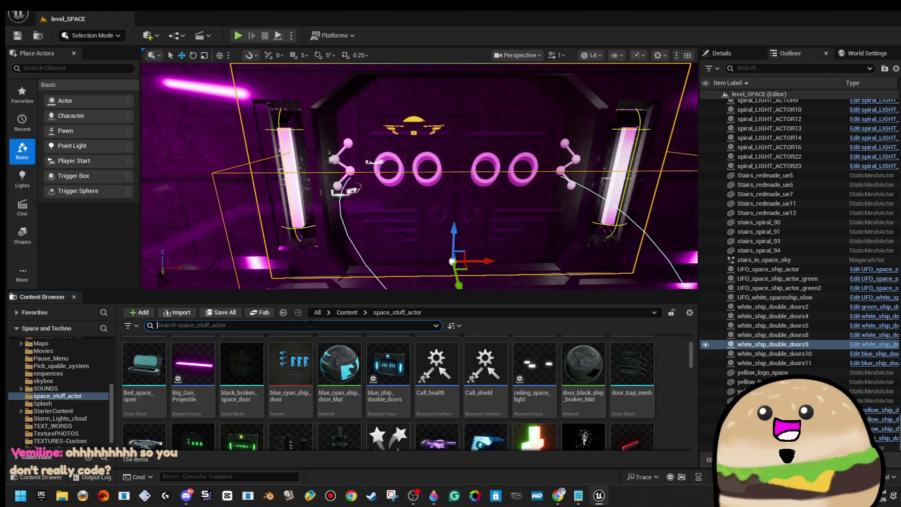
{"action": "type", "text": "fps"}
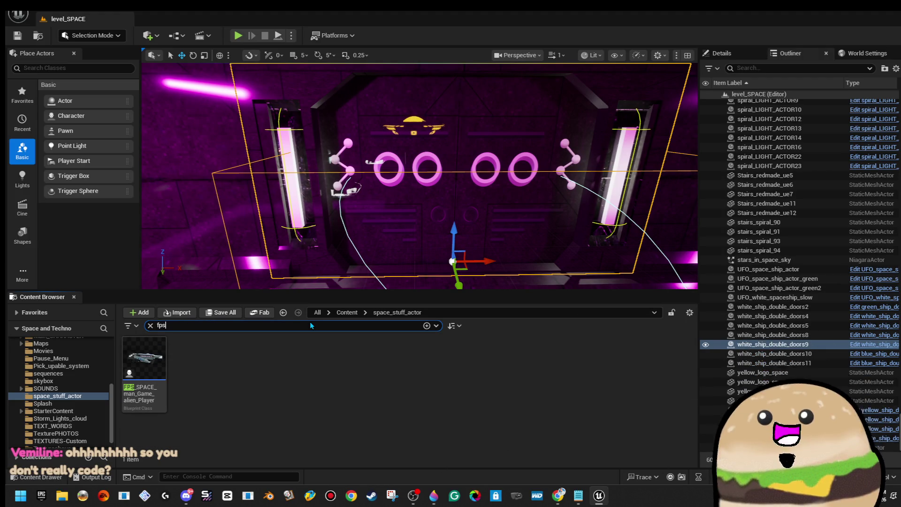
Open the FPS_SPACE_man_Game_alien_Player blueprint, browse its EventGraph, then close it.
{"action": "double_click", "coordinate": [141, 356]}
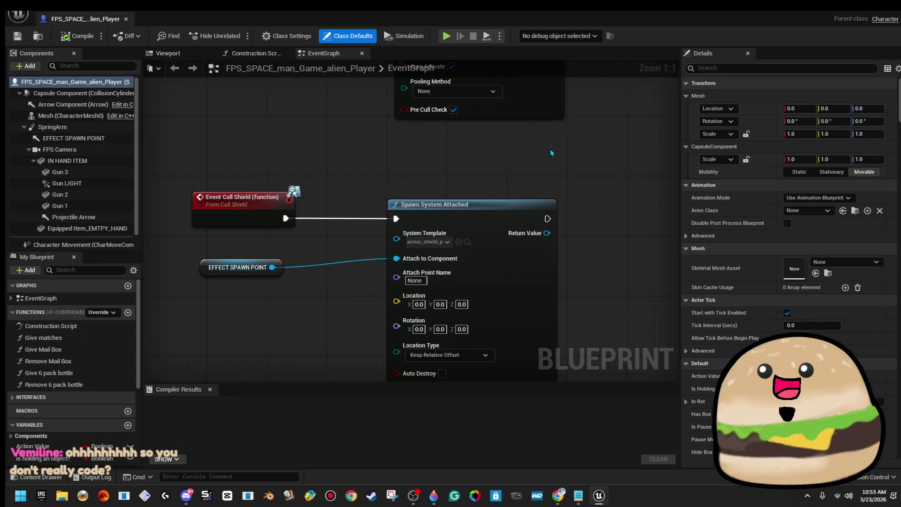
{"action": "scroll", "coordinate": [550, 143], "scroll_direction": "down", "scroll_amount": 2}
{"action": "scroll", "coordinate": [537, 190], "scroll_direction": "down", "scroll_amount": 2}
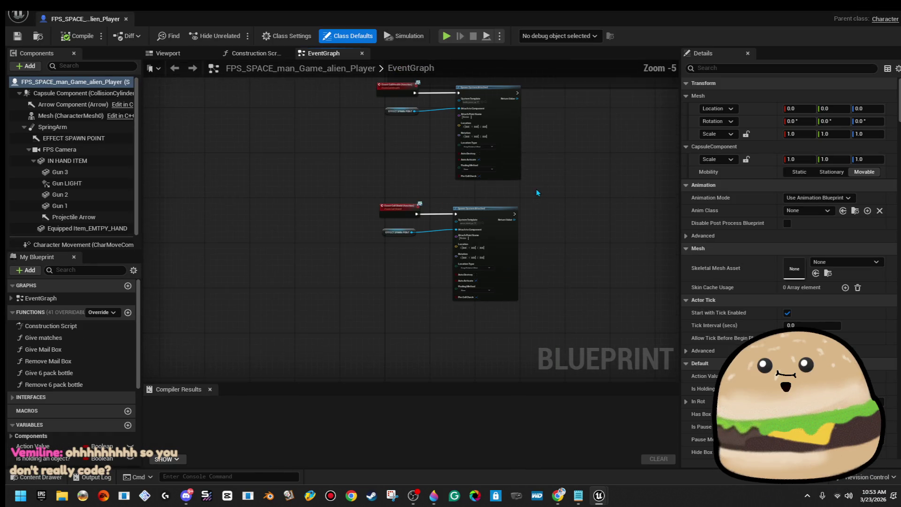
{"action": "scroll", "coordinate": [536, 244], "scroll_direction": "down", "scroll_amount": 7}
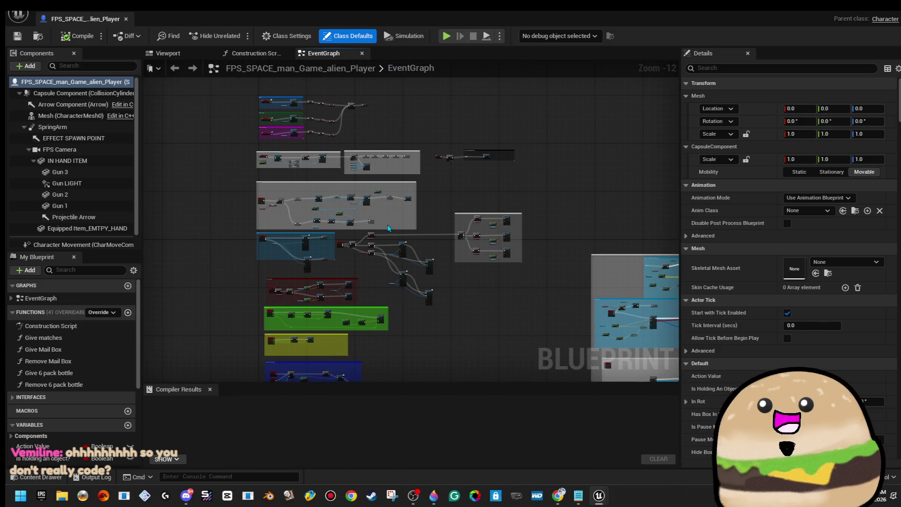
{"action": "scroll", "coordinate": [553, 329], "scroll_direction": "up", "scroll_amount": 5}
{"action": "left_click_drag", "start_coordinate": [554, 329], "coordinate": [547, 319]}
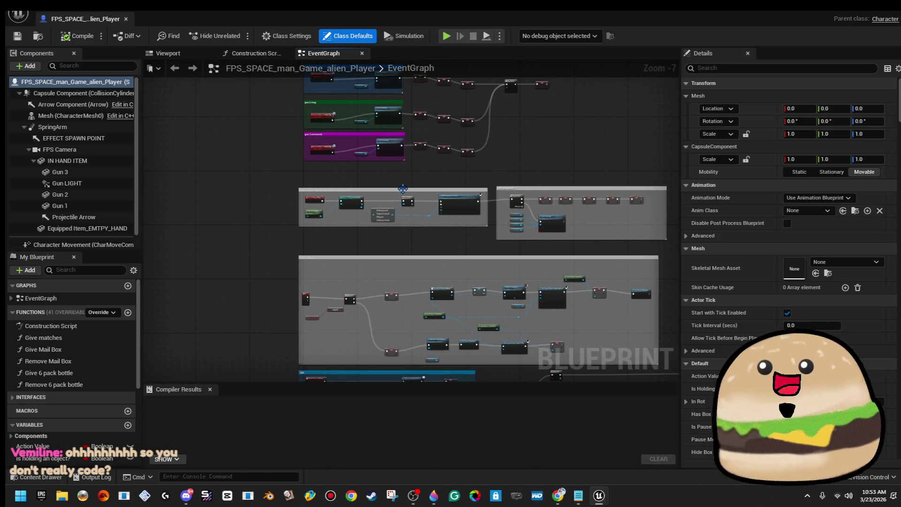
{"action": "left_click", "coordinate": [125, 21]}
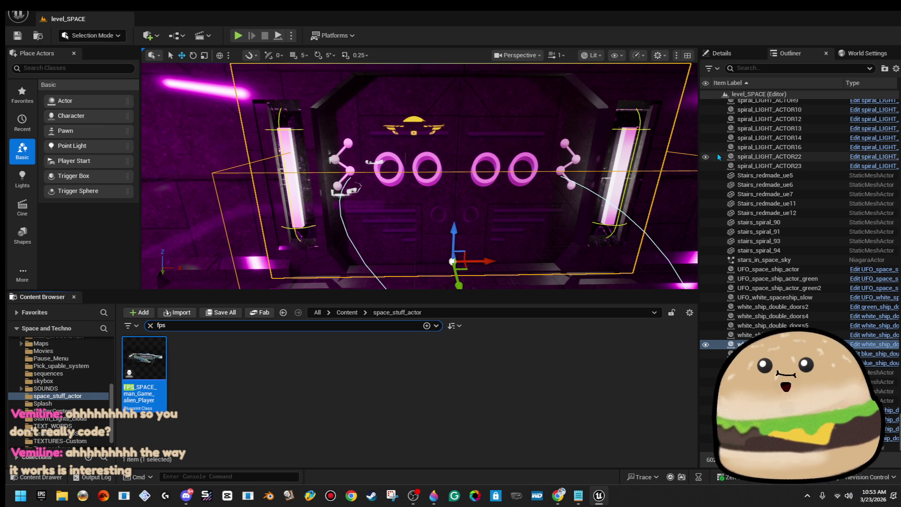
{"action": "right_click", "coordinate": [484, 89]}
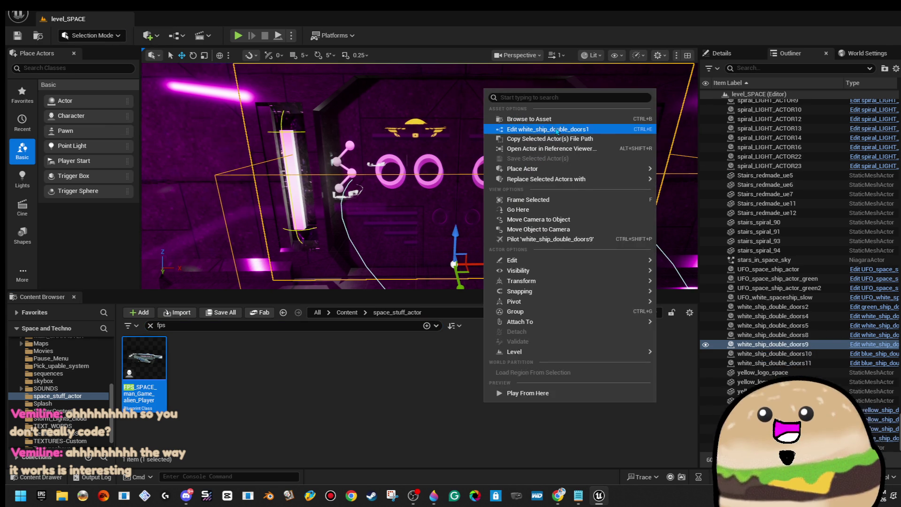
{"action": "left_click", "coordinate": [556, 129]}
{"action": "scroll", "coordinate": [387, 186], "scroll_direction": "up", "scroll_amount": 4}
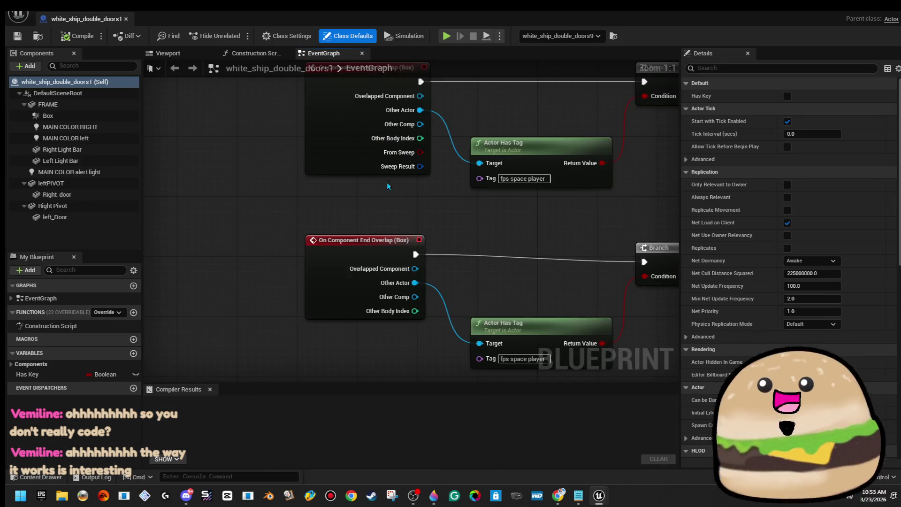
{"action": "left_click", "coordinate": [191, 238]}
{"action": "left_click_drag", "start_coordinate": [528, 197], "coordinate": [492, 204]}
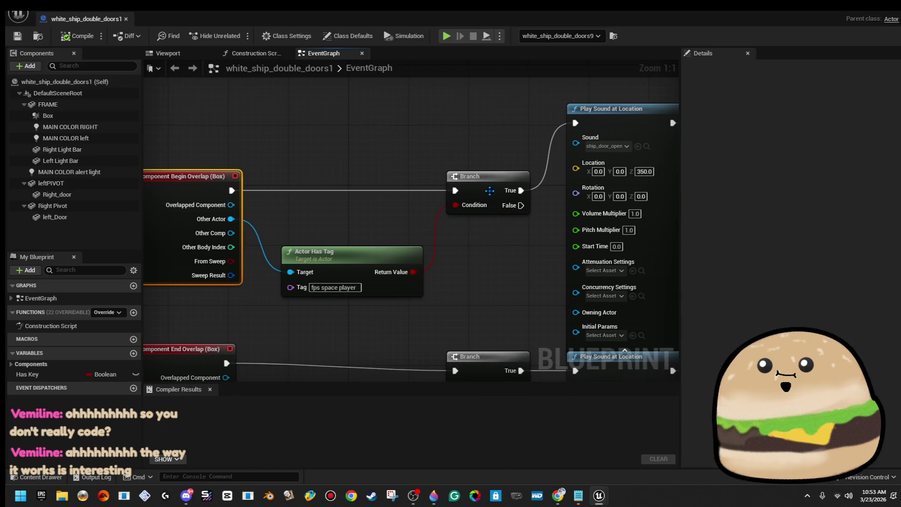
{"action": "left_click", "coordinate": [488, 193]}
{"action": "left_click_drag", "start_coordinate": [536, 257], "coordinate": [311, 262]}
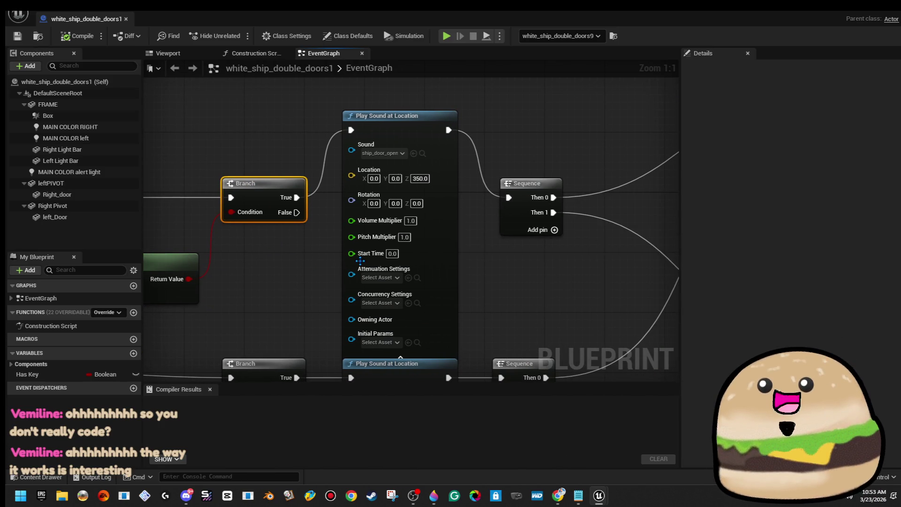
{"action": "left_click", "coordinate": [430, 245]}
{"action": "left_click_drag", "start_coordinate": [518, 243], "coordinate": [253, 252]}
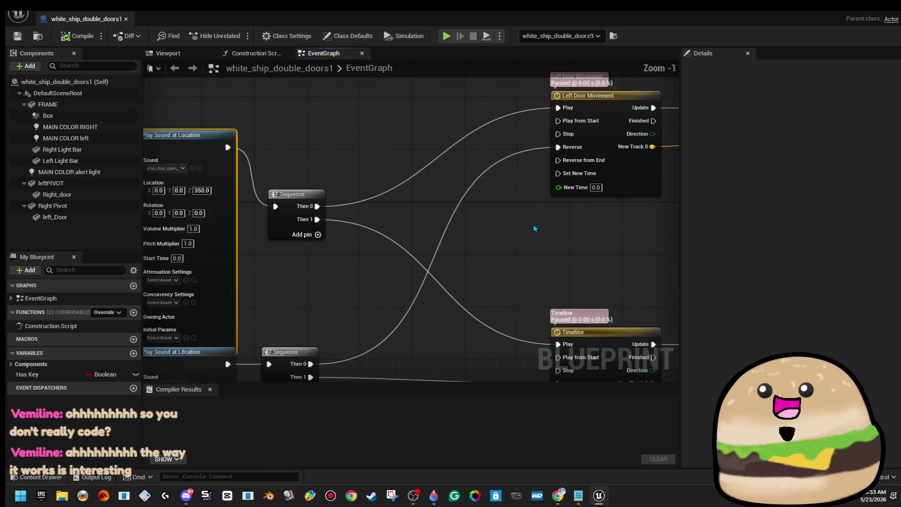
{"action": "left_click_drag", "start_coordinate": [534, 227], "coordinate": [362, 257]}
{"action": "scroll", "coordinate": [473, 201], "scroll_direction": "down", "scroll_amount": 1}
{"action": "left_click_drag", "start_coordinate": [628, 157], "coordinate": [522, 168]}
{"action": "left_click", "coordinate": [522, 165]}
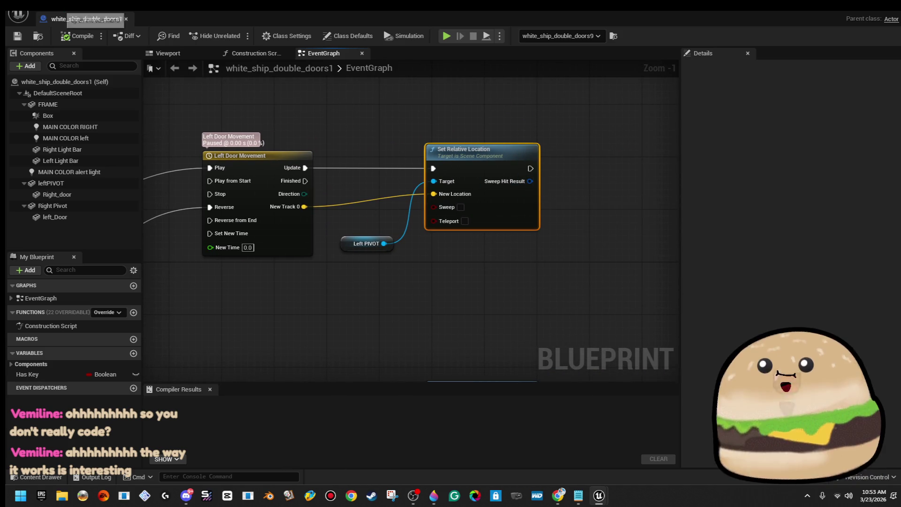
{"action": "left_click", "coordinate": [126, 19]}
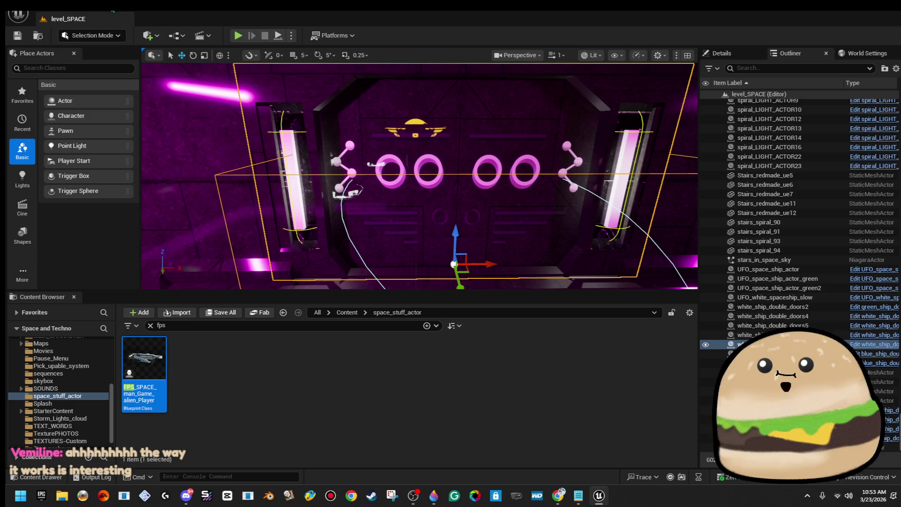
{"action": "key", "text": "f"}
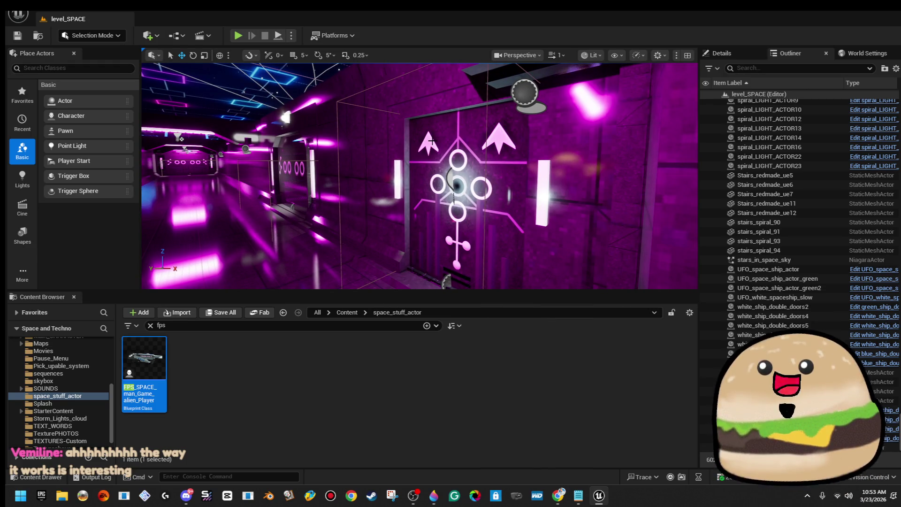
{"action": "right_click", "coordinate": [311, 164]}
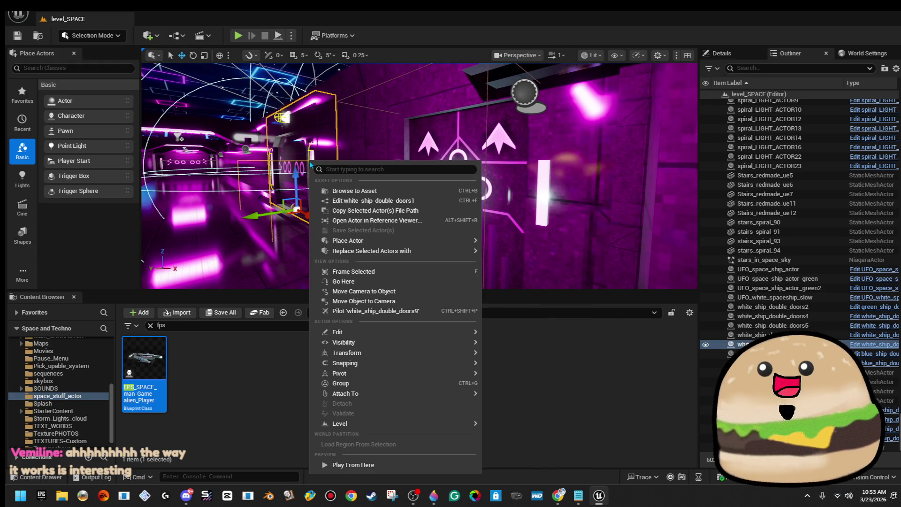
{"action": "key", "text": "f"}
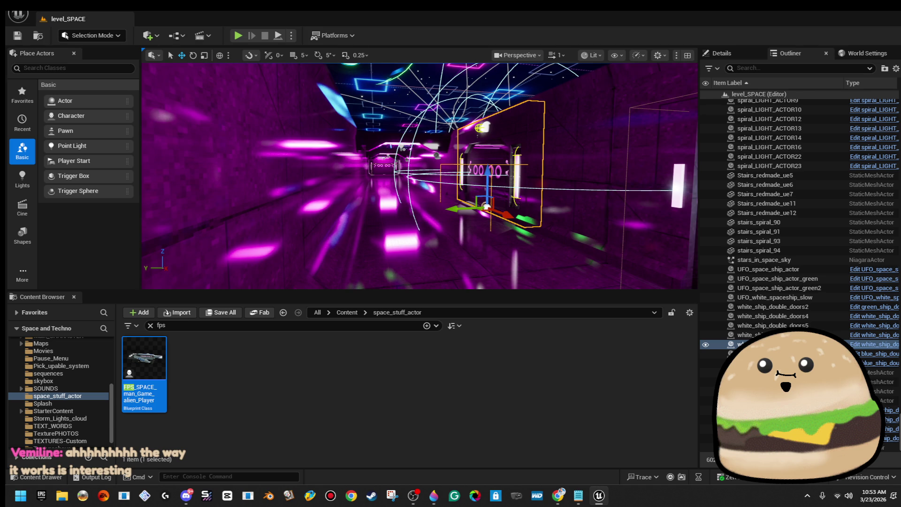
{"action": "scroll", "coordinate": [419, 176], "scroll_direction": "up", "scroll_amount": 2}
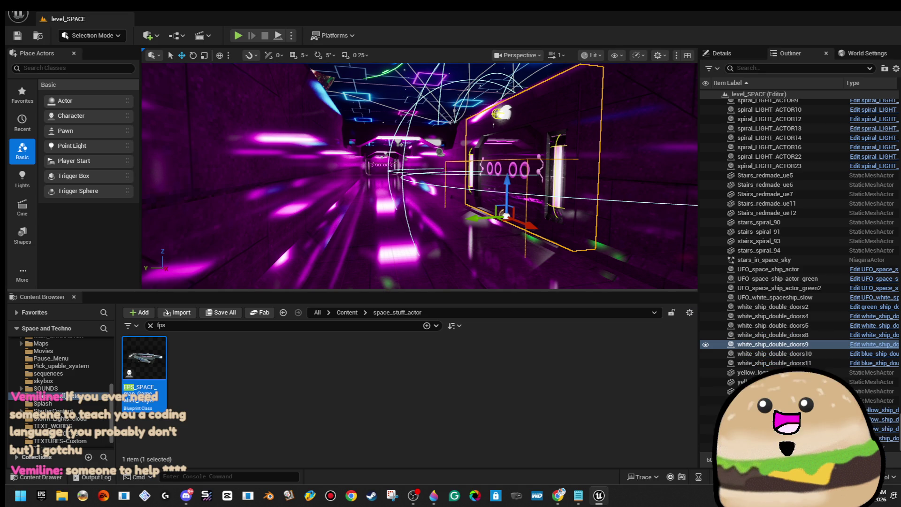
{"action": "key", "text": "f"}
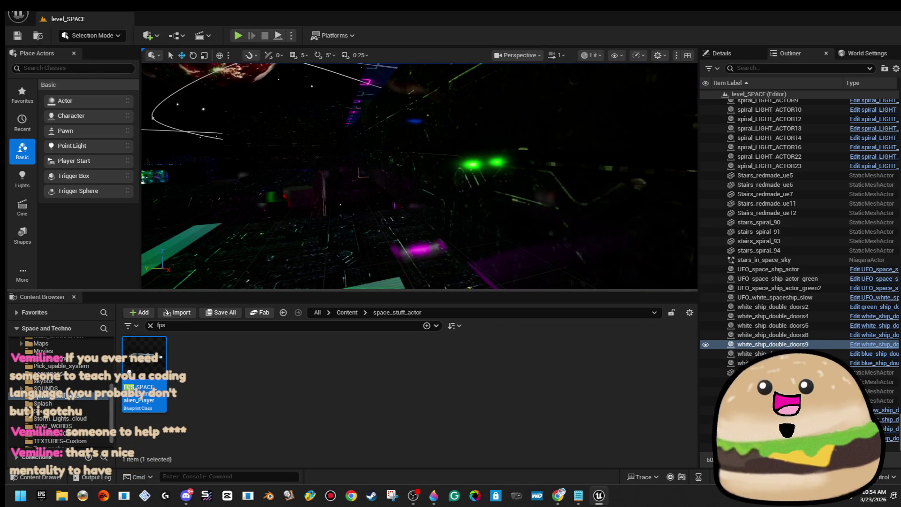
{"action": "left_click", "coordinate": [328, 174]}
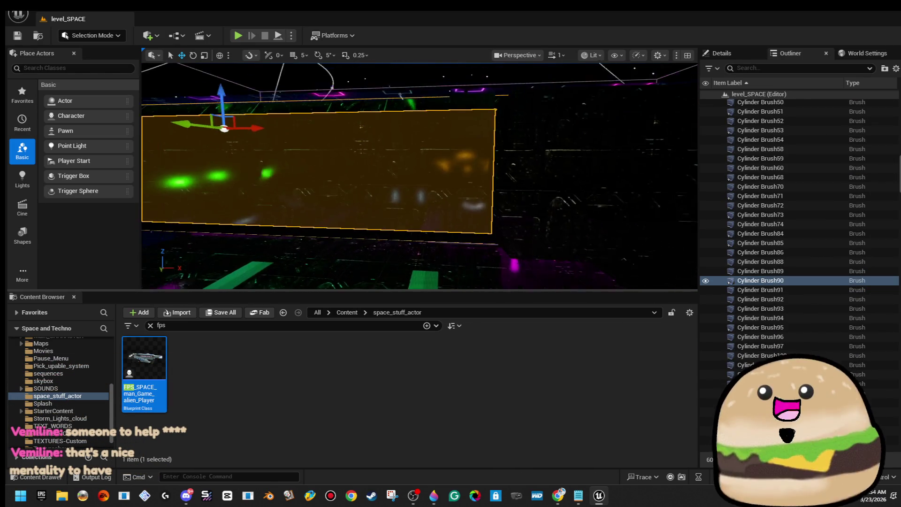
Frame Cylinder Brush90 and switch Selection Mode to Brush Editing.
{"action": "key", "text": "f"}
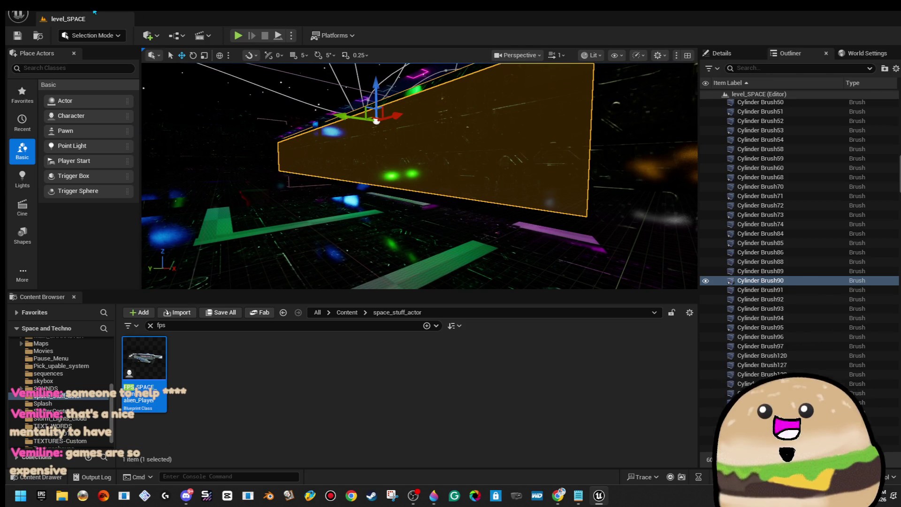
{"action": "left_click", "coordinate": [111, 39]}
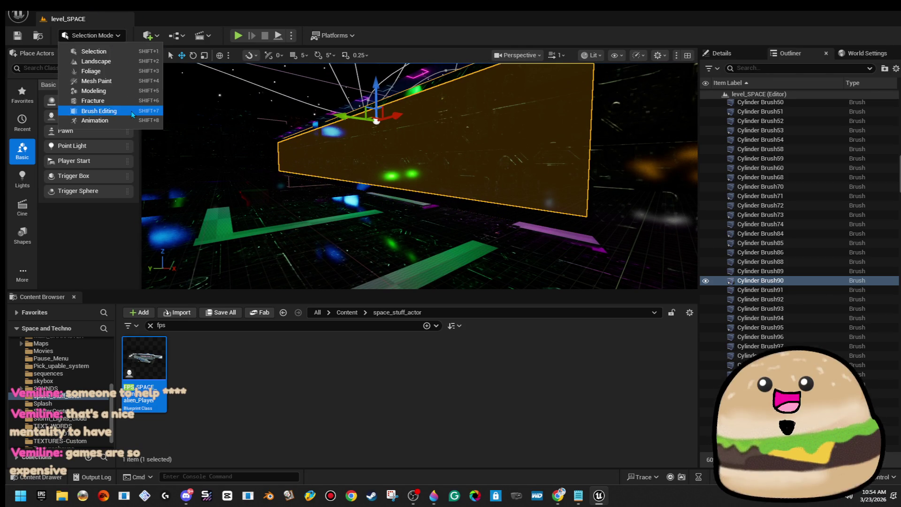
{"action": "left_click", "coordinate": [107, 111]}
{"action": "left_click_drag", "start_coordinate": [490, 154], "coordinate": [434, 188]}
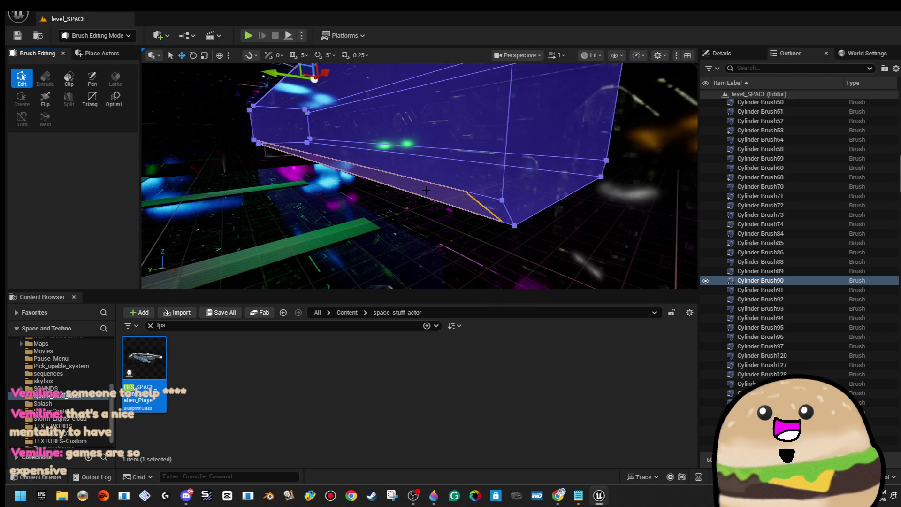
{"action": "mouse_move", "coordinate": [493, 201]}
{"action": "left_mouse_down"}
{"action": "mouse_move", "coordinate": [505, 199]}
{"action": "mouse_move", "coordinate": [465, 201]}
{"action": "mouse_move", "coordinate": [481, 195]}
{"action": "left_mouse_up"}
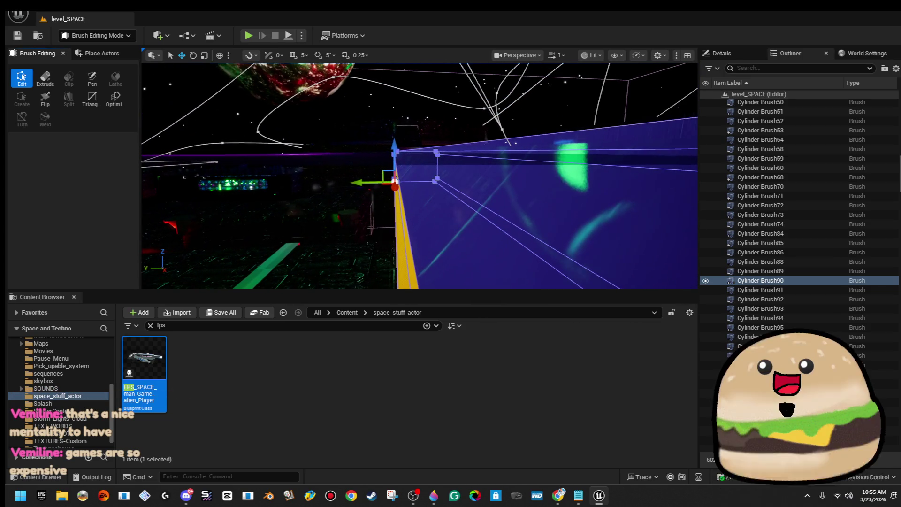
Select faces and edges of Cylinder Brush90 to isolate its left side face.
{"action": "left_click", "coordinate": [437, 177]}
{"action": "left_click", "coordinate": [485, 191]}
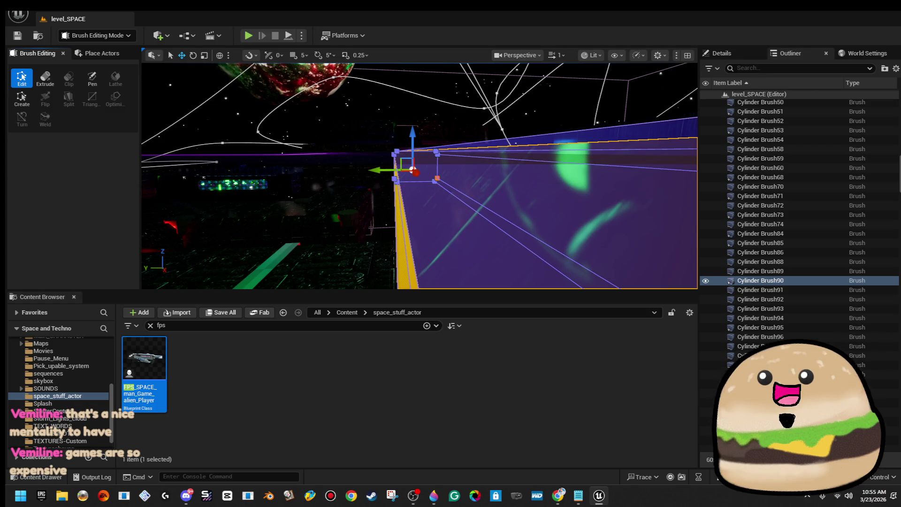
{"action": "left_click", "coordinate": [530, 141]}
{"action": "mouse_move", "coordinate": [438, 169]}
{"action": "left_mouse_down"}
{"action": "mouse_move", "coordinate": [430, 178]}
{"action": "mouse_move", "coordinate": [411, 165]}
{"action": "mouse_move", "coordinate": [414, 119]}
{"action": "mouse_move", "coordinate": [448, 170]}
{"action": "left_mouse_up"}
{"action": "left_click", "coordinate": [414, 119]}
{"action": "left_click", "coordinate": [460, 133]}
{"action": "left_click_drag", "start_coordinate": [466, 131], "coordinate": [460, 89]}
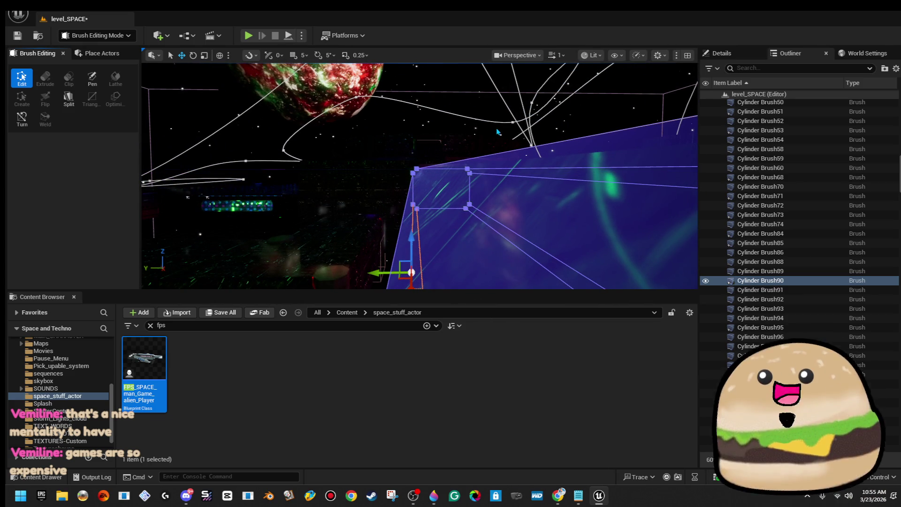
{"action": "left_click", "coordinate": [424, 234]}
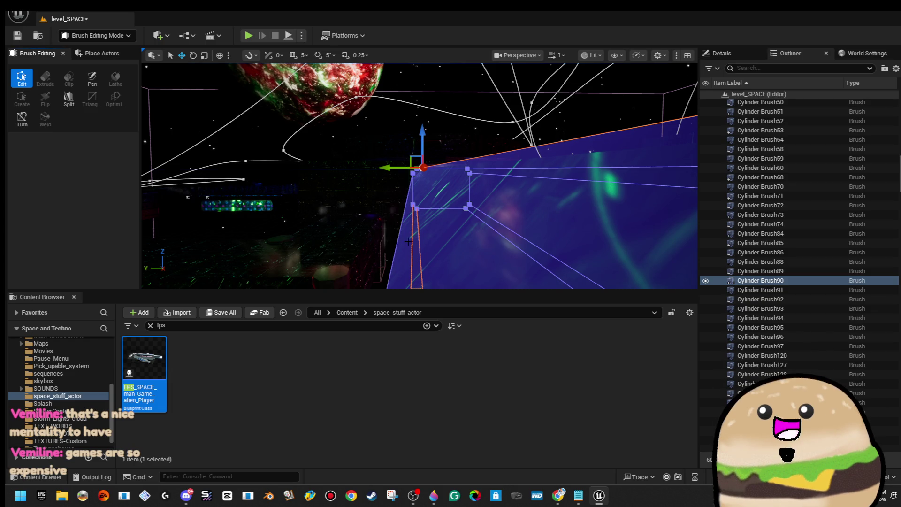
{"action": "mouse_move", "coordinate": [397, 246]}
{"action": "left_mouse_down"}
{"action": "mouse_move", "coordinate": [396, 233]}
{"action": "mouse_move", "coordinate": [395, 263]}
{"action": "left_mouse_up"}
Drag the left face outward along X to widen the brush, then check the result.
{"action": "left_click_drag", "start_coordinate": [391, 160], "coordinate": [323, 170]}
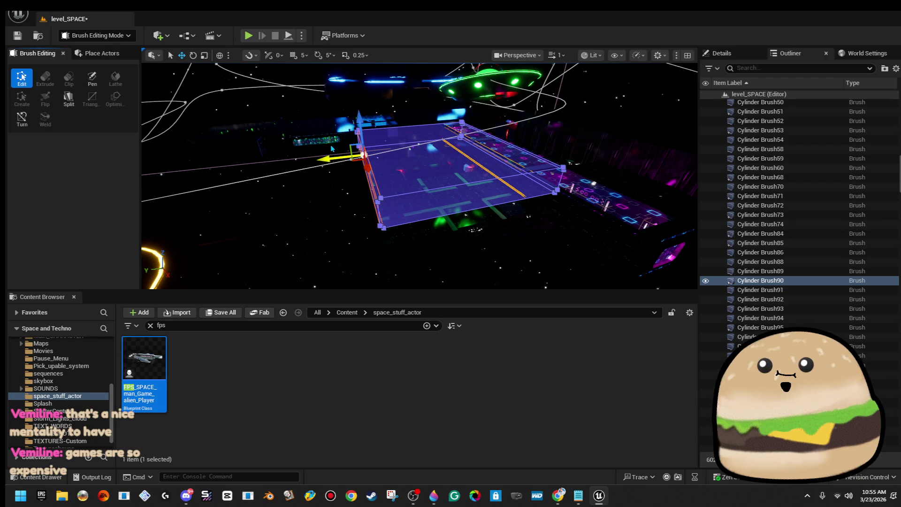
{"action": "scroll", "coordinate": [323, 170], "scroll_direction": "up", "scroll_amount": 6}
{"action": "scroll", "coordinate": [323, 170], "scroll_direction": "up", "scroll_amount": 8}
{"action": "mouse_move", "coordinate": [323, 170]}
{"action": "left_mouse_down"}
{"action": "mouse_move", "coordinate": [309, 170]}
{"action": "mouse_move", "coordinate": [345, 167]}
{"action": "left_mouse_up"}
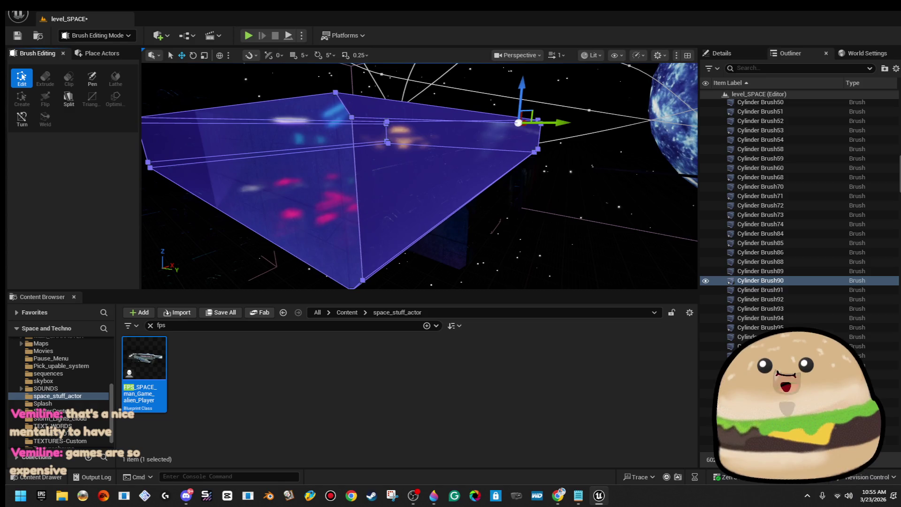
{"action": "left_click_drag", "start_coordinate": [459, 181], "coordinate": [467, 175]}
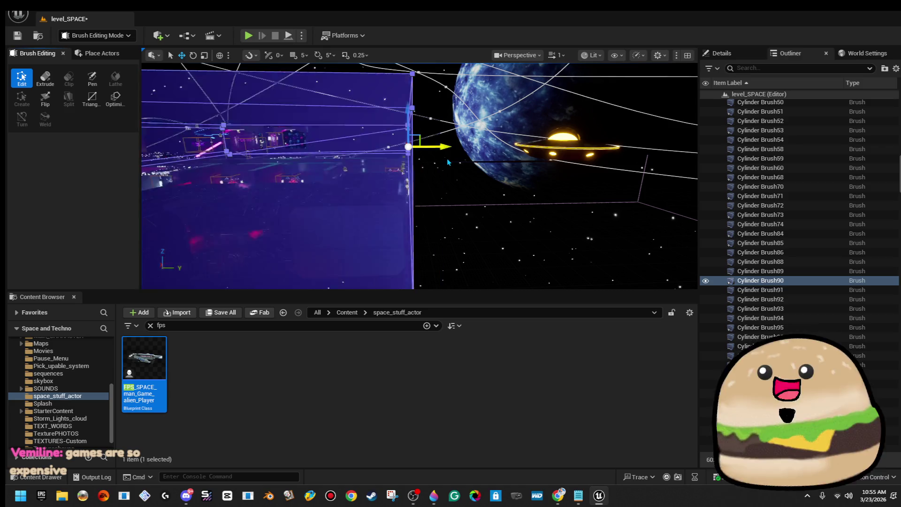
{"action": "left_click_drag", "start_coordinate": [423, 155], "coordinate": [417, 162]}
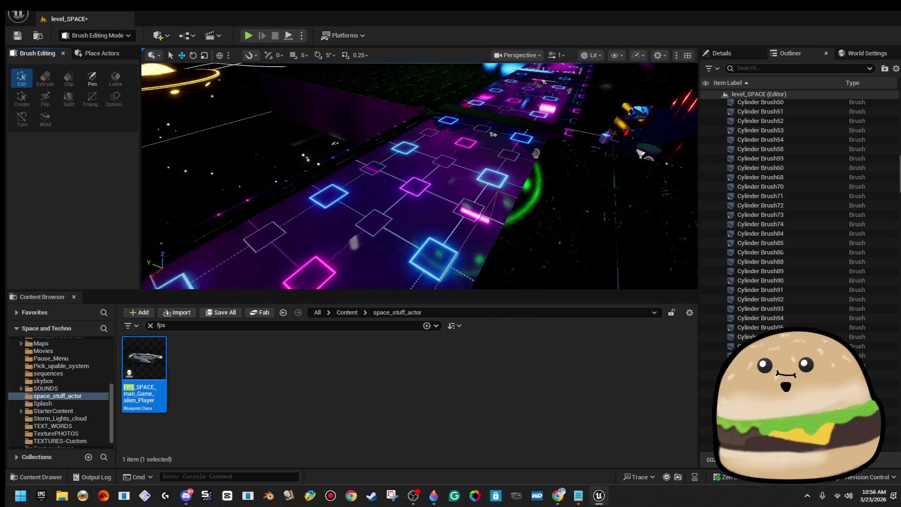
Frame Cylinder Brush90 and widen it by dragging its side vertices to the right.
{"action": "left_click_drag", "start_coordinate": [406, 147], "coordinate": [407, 247]}
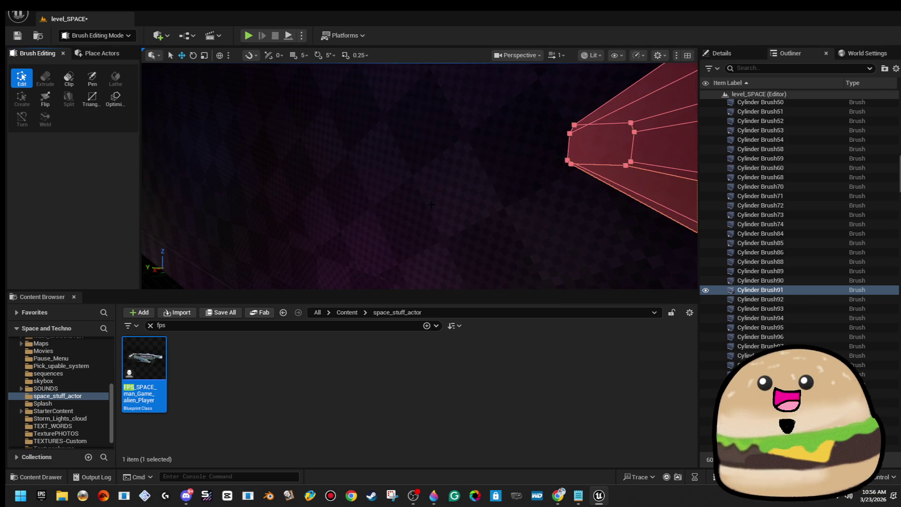
{"action": "double_click", "coordinate": [760, 280]}
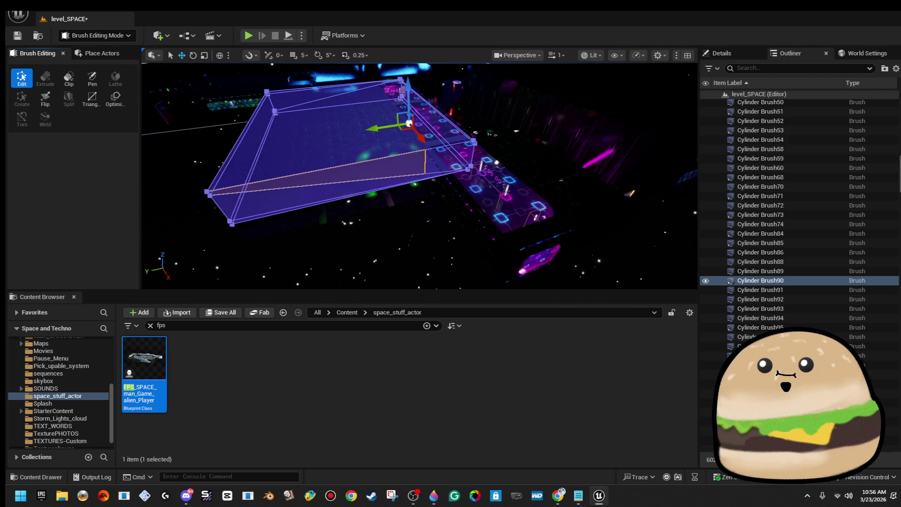
{"action": "mouse_move", "coordinate": [391, 135]}
{"action": "left_mouse_down"}
{"action": "mouse_move", "coordinate": [361, 137]}
{"action": "mouse_move", "coordinate": [391, 134]}
{"action": "left_mouse_up"}
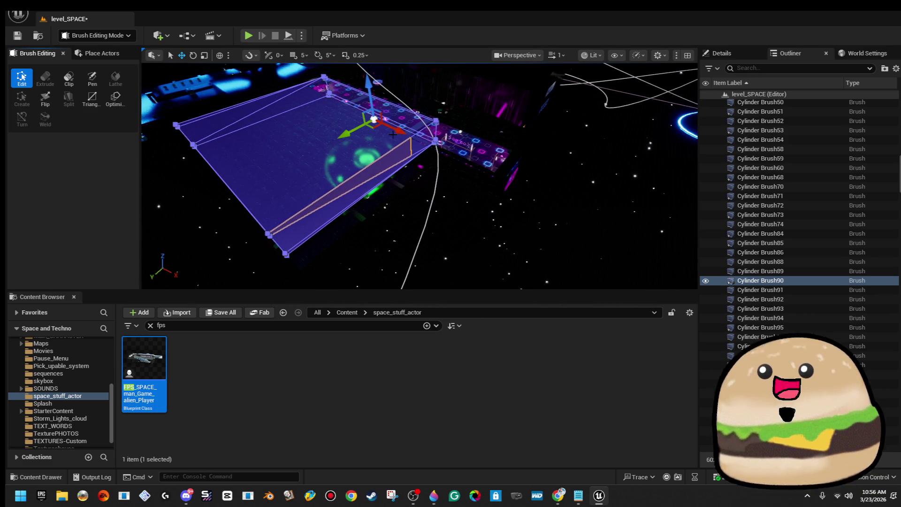
{"action": "mouse_move", "coordinate": [325, 209]}
{"action": "left_mouse_down"}
{"action": "mouse_move", "coordinate": [323, 191]}
{"action": "mouse_move", "coordinate": [306, 185]}
{"action": "left_mouse_up"}
{"action": "mouse_move", "coordinate": [402, 90]}
{"action": "left_mouse_down"}
{"action": "mouse_move", "coordinate": [430, 277]}
{"action": "mouse_move", "coordinate": [445, 279]}
{"action": "mouse_move", "coordinate": [500, 202]}
{"action": "mouse_move", "coordinate": [513, 198]}
{"action": "left_mouse_up"}
{"action": "mouse_move", "coordinate": [416, 136]}
{"action": "left_mouse_down"}
{"action": "mouse_move", "coordinate": [479, 145]}
{"action": "mouse_move", "coordinate": [475, 120]}
{"action": "mouse_move", "coordinate": [451, 155]}
{"action": "mouse_move", "coordinate": [409, 144]}
{"action": "mouse_move", "coordinate": [466, 116]}
{"action": "left_mouse_up"}
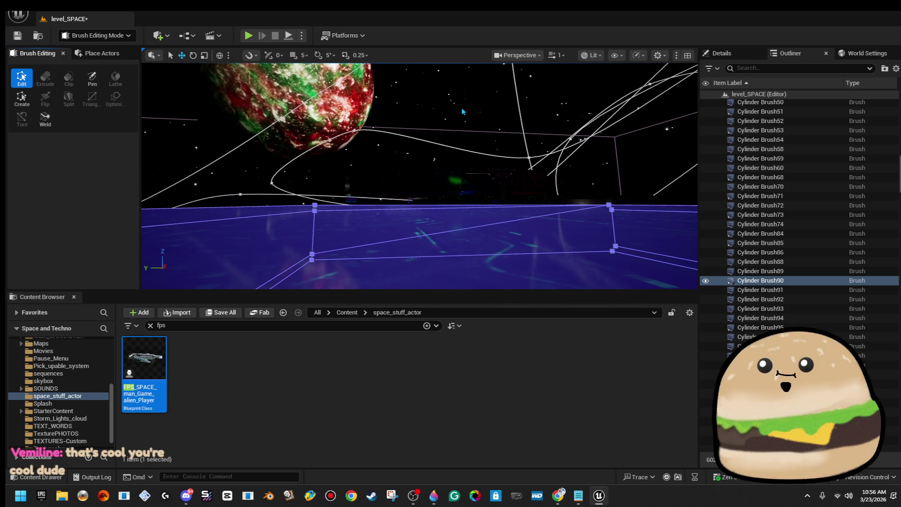
Orbit back to the neon corridor and planet, then open the view-mode list.
{"action": "mouse_move", "coordinate": [464, 112]}
{"action": "left_mouse_down"}
{"action": "mouse_move", "coordinate": [454, 134]}
{"action": "mouse_move", "coordinate": [430, 74]}
{"action": "left_mouse_up"}
{"action": "left_click_drag", "start_coordinate": [423, 141], "coordinate": [415, 174]}
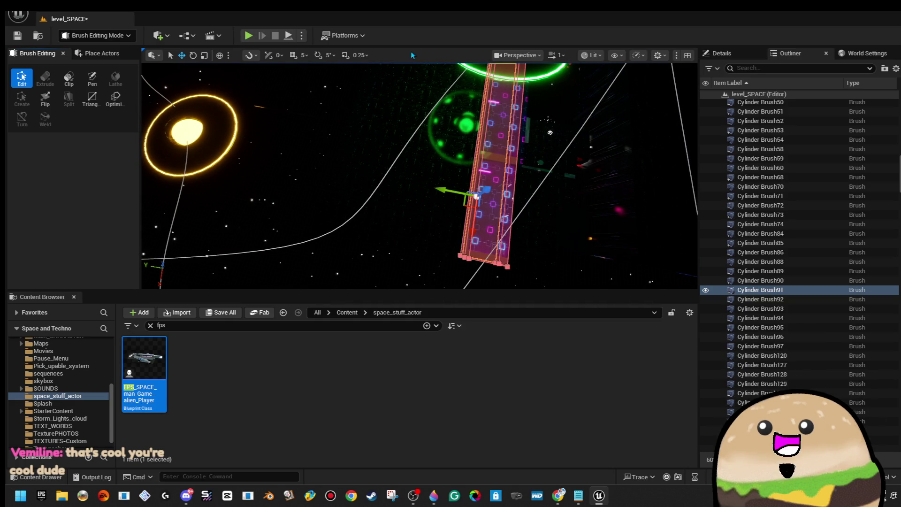
{"action": "left_click", "coordinate": [590, 58]}
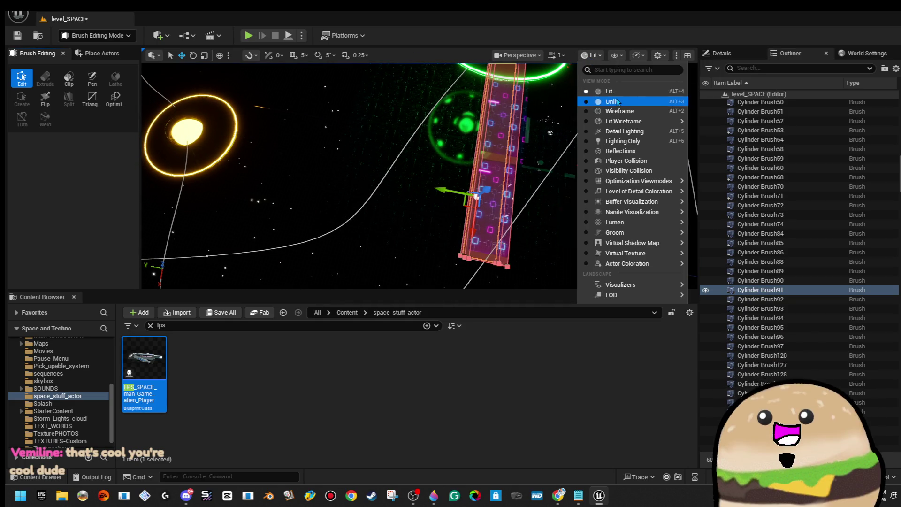
Switch the viewport to Unlit and select the Cylinder Brush90 platform brush.
{"action": "left_click", "coordinate": [606, 106]}
{"action": "left_click_drag", "start_coordinate": [531, 205], "coordinate": [640, 269]}
{"action": "left_click", "coordinate": [422, 150]}
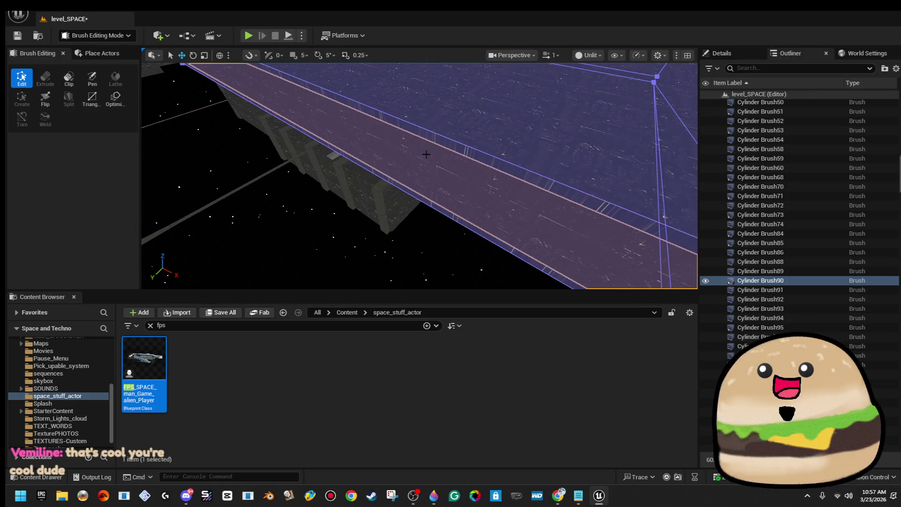
Slide Cylinder Brush90 to the right along its move gizmo axis.
{"action": "scroll", "coordinate": [430, 167], "scroll_direction": "up", "scroll_amount": 3}
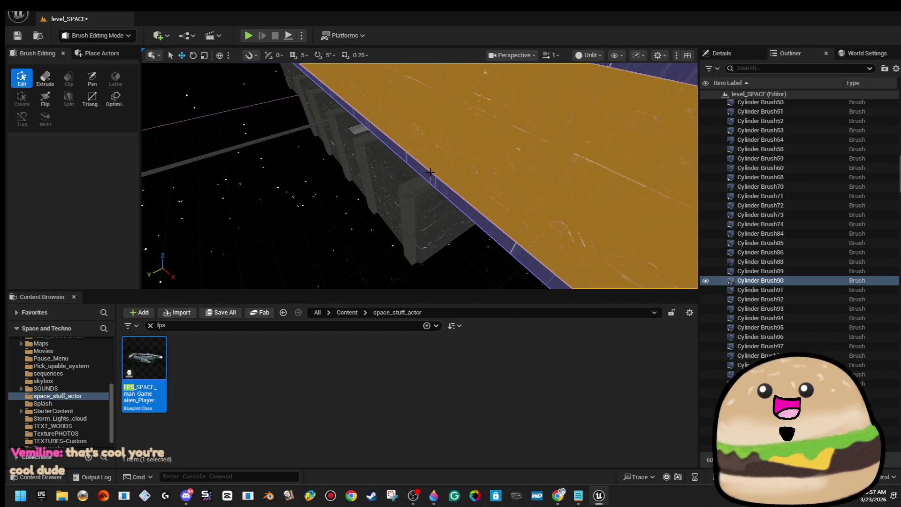
{"action": "mouse_move", "coordinate": [438, 185]}
{"action": "left_mouse_down"}
{"action": "mouse_move", "coordinate": [424, 208]}
{"action": "mouse_move", "coordinate": [451, 188]}
{"action": "mouse_move", "coordinate": [458, 206]}
{"action": "left_mouse_up"}
{"action": "mouse_move", "coordinate": [432, 245]}
{"action": "left_mouse_down"}
{"action": "mouse_move", "coordinate": [413, 225]}
{"action": "mouse_move", "coordinate": [432, 245]}
{"action": "left_mouse_up"}
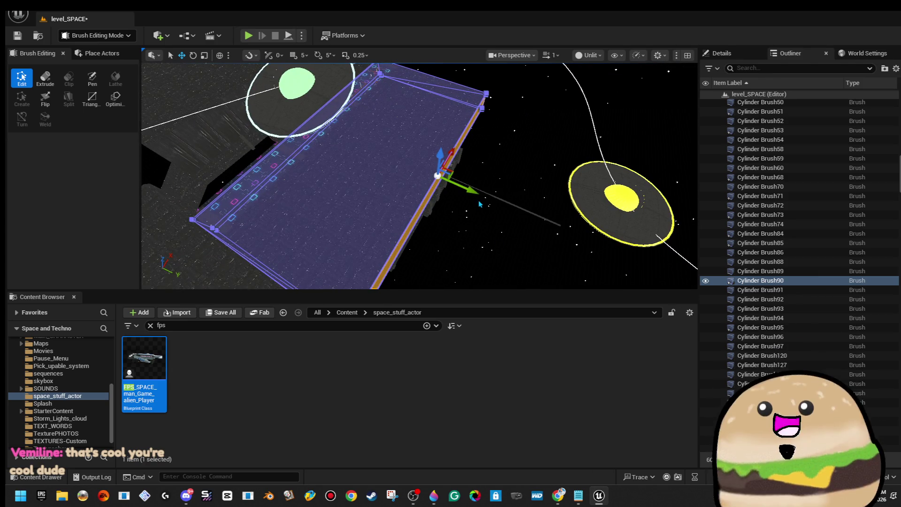
{"action": "left_click_drag", "start_coordinate": [470, 191], "coordinate": [577, 212]}
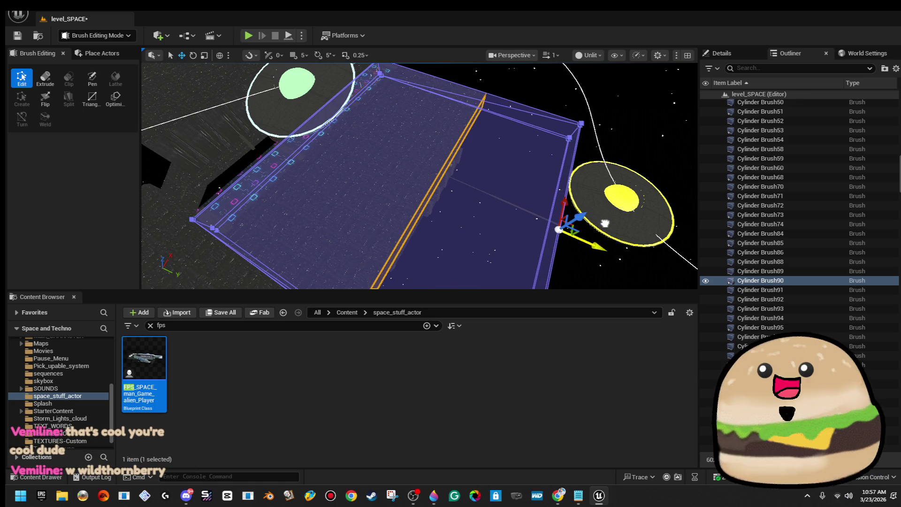
{"action": "mouse_move", "coordinate": [566, 160]}
{"action": "left_mouse_down"}
{"action": "mouse_move", "coordinate": [620, 144]}
{"action": "mouse_move", "coordinate": [582, 150]}
{"action": "mouse_move", "coordinate": [577, 164]}
{"action": "mouse_move", "coordinate": [570, 141]}
{"action": "left_mouse_up"}
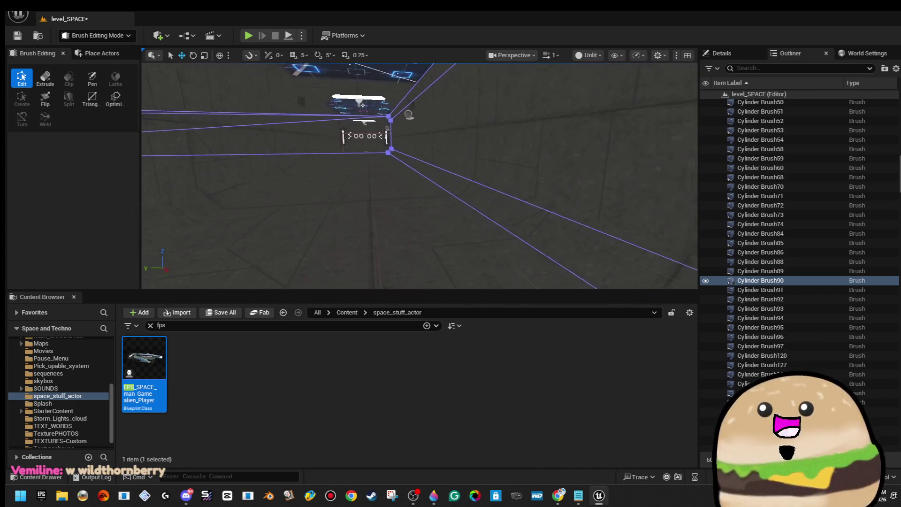
Select the Cylinder Brush91 floor brush and undo its earlier widening.
{"action": "left_click", "coordinate": [452, 182]}
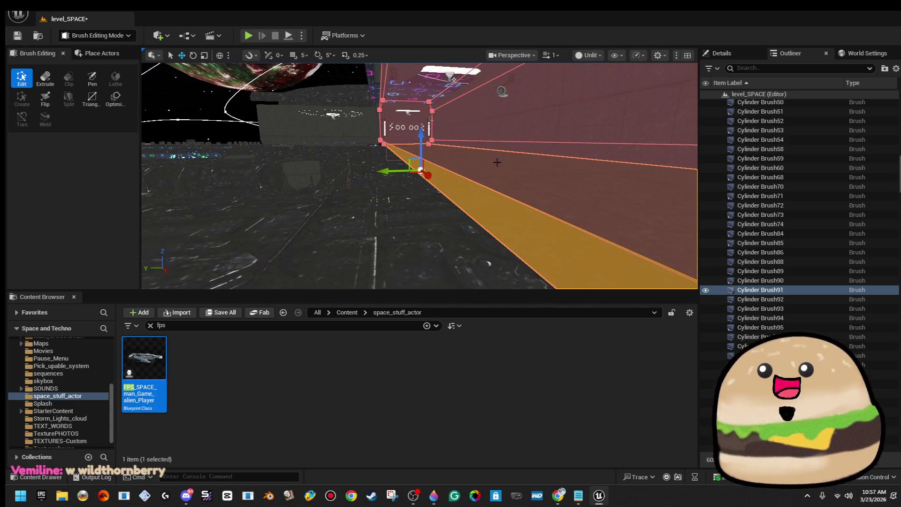
{"action": "left_click_drag", "start_coordinate": [500, 126], "coordinate": [485, 149]}
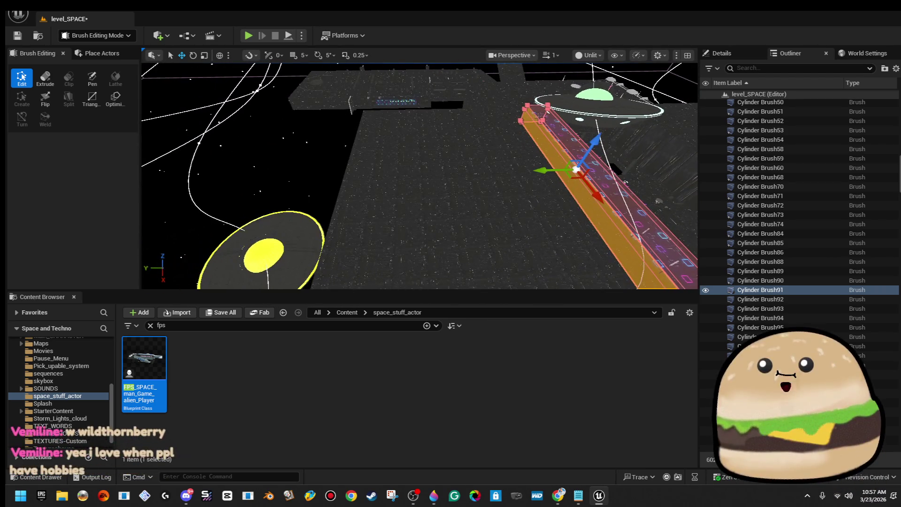
{"action": "left_click_drag", "start_coordinate": [575, 172], "coordinate": [342, 187]}
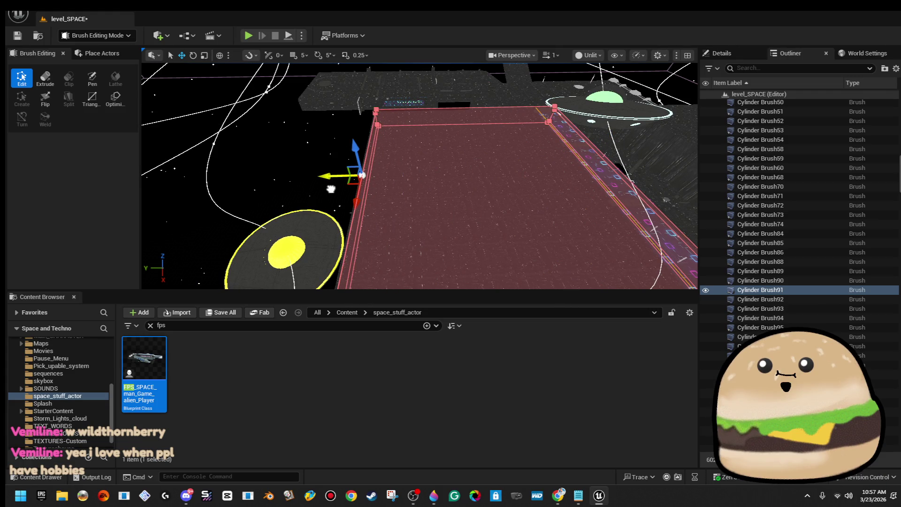
{"action": "left_click_drag", "start_coordinate": [329, 191], "coordinate": [332, 180]}
{"action": "key", "text": "ctrl+z"}
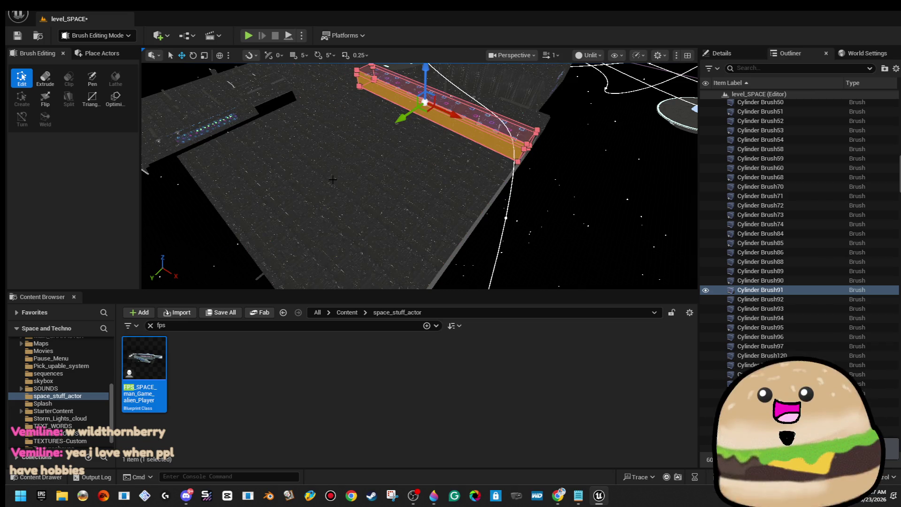
{"action": "left_click_drag", "start_coordinate": [329, 192], "coordinate": [329, 178]}
Enable 5° rotation snapping and rotate Cylinder Brush91 by -90 degrees.
{"action": "left_click", "coordinate": [499, 188]}
{"action": "left_click_drag", "start_coordinate": [499, 187], "coordinate": [520, 219]}
{"action": "key", "text": "e"}
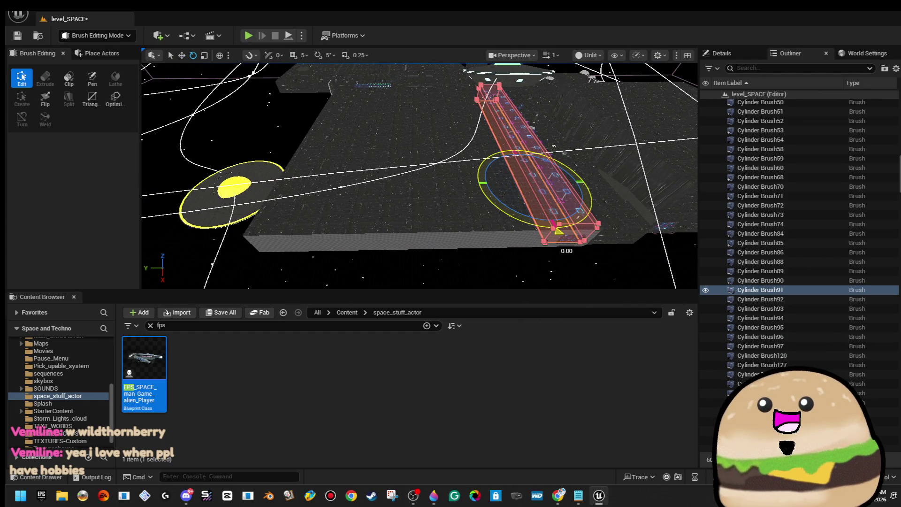
{"action": "mouse_move", "coordinate": [559, 241]}
{"action": "left_mouse_down"}
{"action": "mouse_move", "coordinate": [582, 216]}
{"action": "mouse_move", "coordinate": [589, 183]}
{"action": "left_mouse_up"}
{"action": "key", "text": "ctrl+z"}
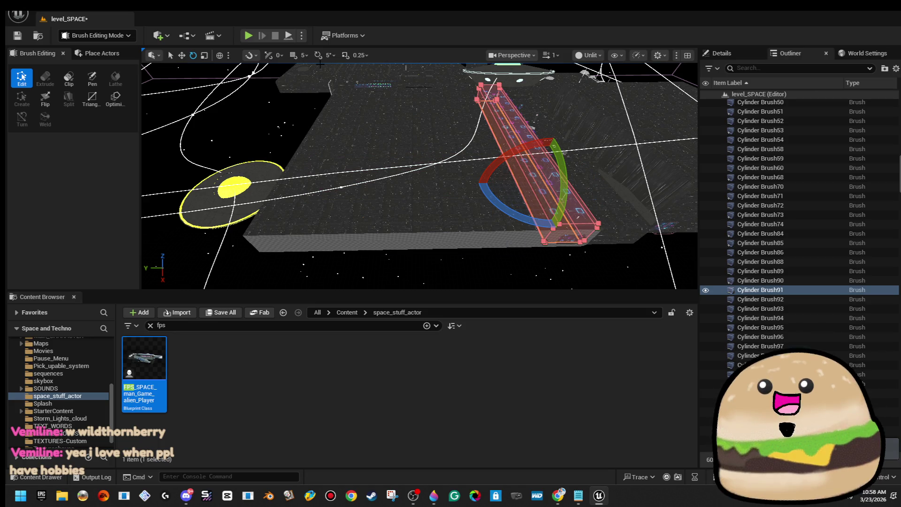
{"action": "left_click", "coordinate": [319, 56]}
{"action": "mouse_move", "coordinate": [511, 212]}
{"action": "left_mouse_down"}
{"action": "mouse_move", "coordinate": [582, 201]}
{"action": "mouse_move", "coordinate": [587, 184]}
{"action": "left_mouse_up"}
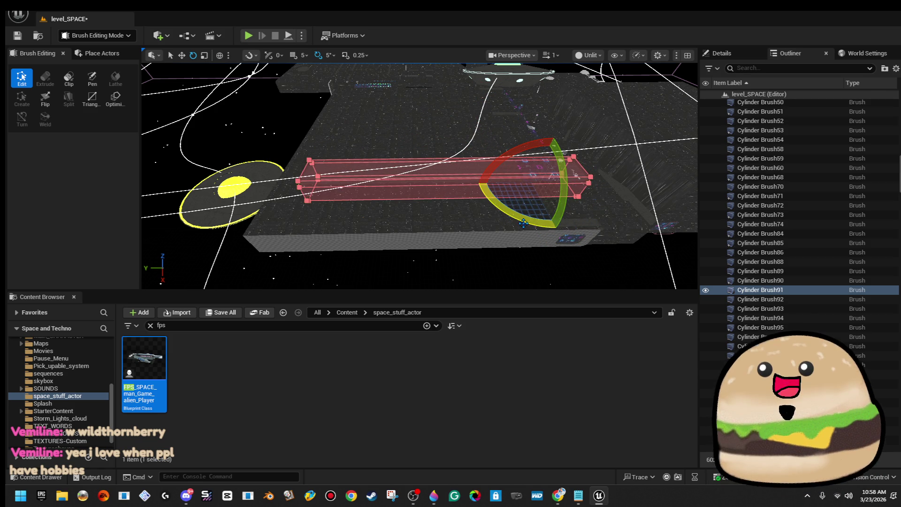
{"action": "key", "text": "ctrl+z"}
{"action": "left_click_drag", "start_coordinate": [557, 228], "coordinate": [588, 182]}
{"action": "left_click_drag", "start_coordinate": [516, 211], "coordinate": [470, 178]}
Slide Cylinder Brush91 left along its length with the move gizmo.
{"action": "key", "text": "w"}
{"action": "mouse_move", "coordinate": [347, 194]}
{"action": "left_mouse_down"}
{"action": "mouse_move", "coordinate": [282, 205]}
{"action": "mouse_move", "coordinate": [419, 123]}
{"action": "mouse_move", "coordinate": [330, 160]}
{"action": "left_mouse_up"}
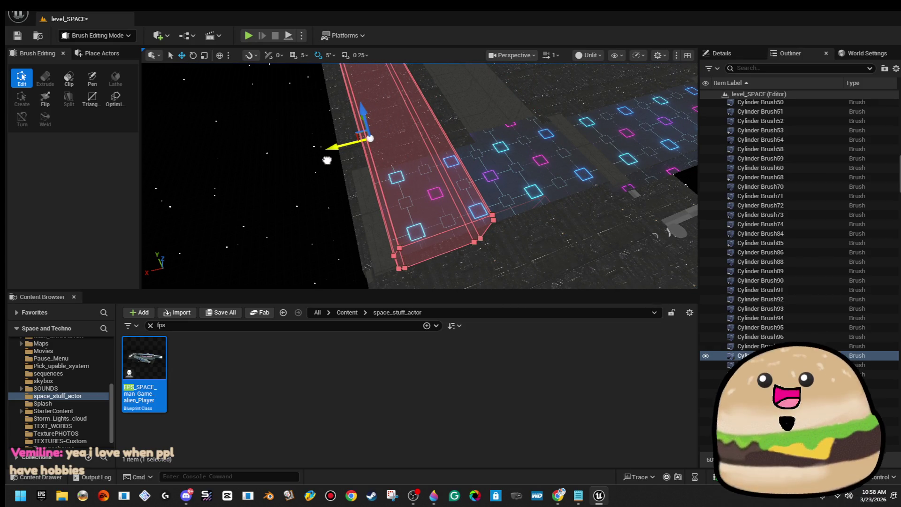
{"action": "mouse_move", "coordinate": [363, 130]}
{"action": "left_mouse_down"}
{"action": "mouse_move", "coordinate": [338, 146]}
{"action": "mouse_move", "coordinate": [380, 146]}
{"action": "mouse_move", "coordinate": [360, 163]}
{"action": "left_mouse_up"}
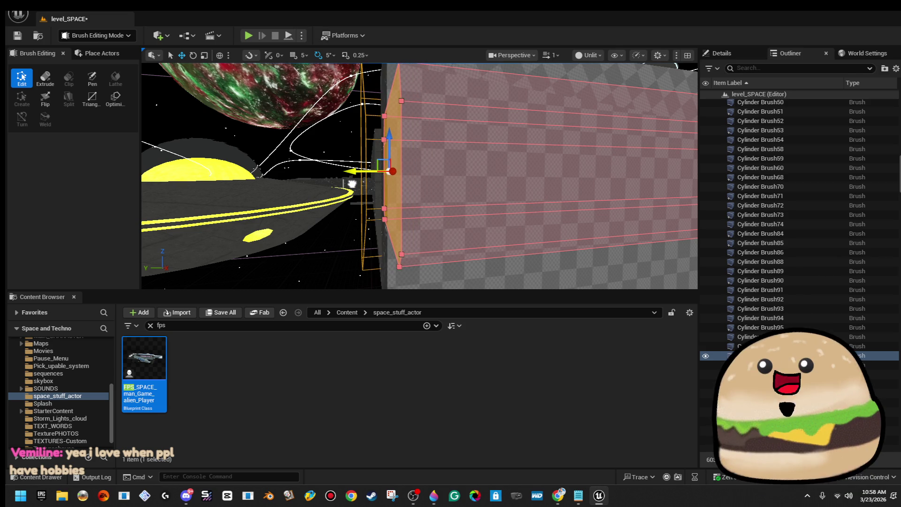
{"action": "mouse_move", "coordinate": [437, 188]}
{"action": "left_mouse_down"}
{"action": "mouse_move", "coordinate": [402, 191]}
{"action": "mouse_move", "coordinate": [509, 195]}
{"action": "mouse_move", "coordinate": [509, 255]}
{"action": "left_mouse_up"}
Make a 70° rotated copy of Cylinder Brush98, then delete it.
{"action": "left_click", "coordinate": [503, 207]}
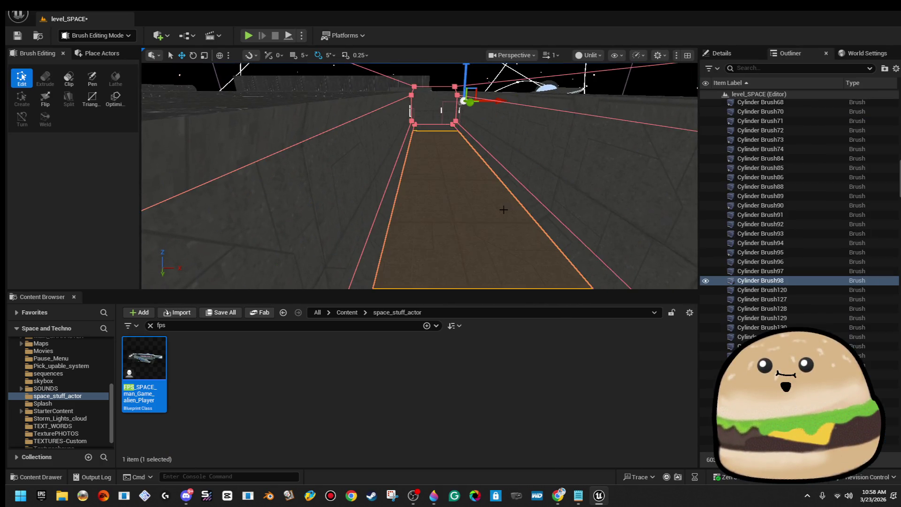
{"action": "left_click_drag", "start_coordinate": [503, 207], "coordinate": [489, 183]}
{"action": "key", "text": "e"}
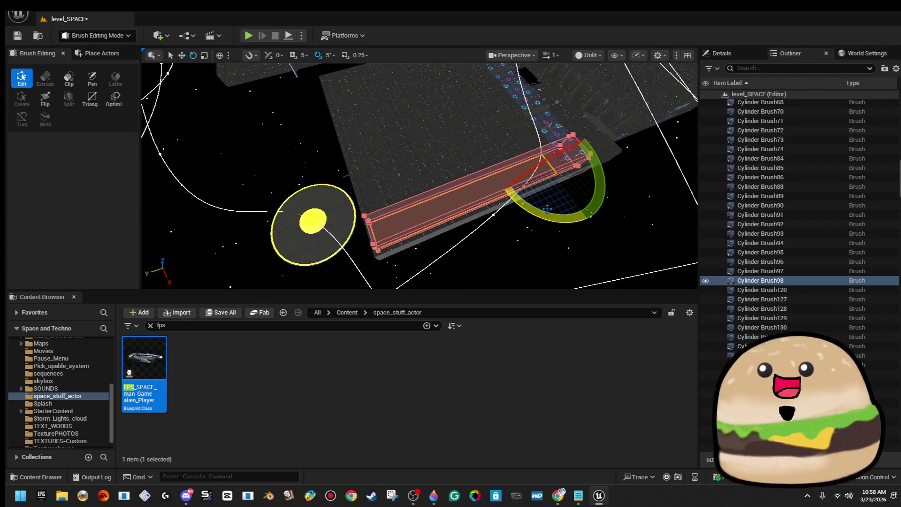
{"action": "mouse_move", "coordinate": [601, 240]}
{"action": "left_mouse_down"}
{"action": "mouse_move", "coordinate": [570, 222]}
{"action": "mouse_move", "coordinate": [493, 214]}
{"action": "mouse_move", "coordinate": [553, 221]}
{"action": "left_mouse_up"}
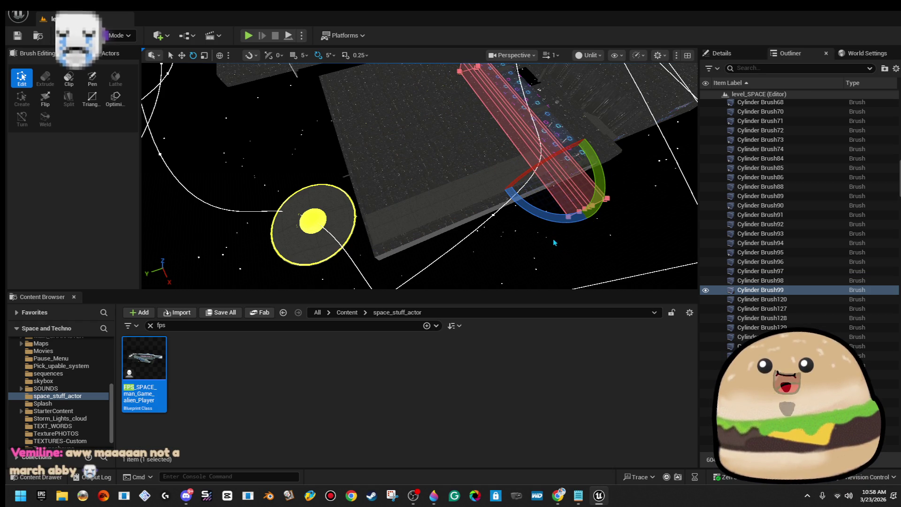
{"action": "mouse_move", "coordinate": [565, 265]}
{"action": "left_mouse_down"}
{"action": "mouse_move", "coordinate": [565, 249]}
{"action": "mouse_move", "coordinate": [559, 265]}
{"action": "left_mouse_up"}
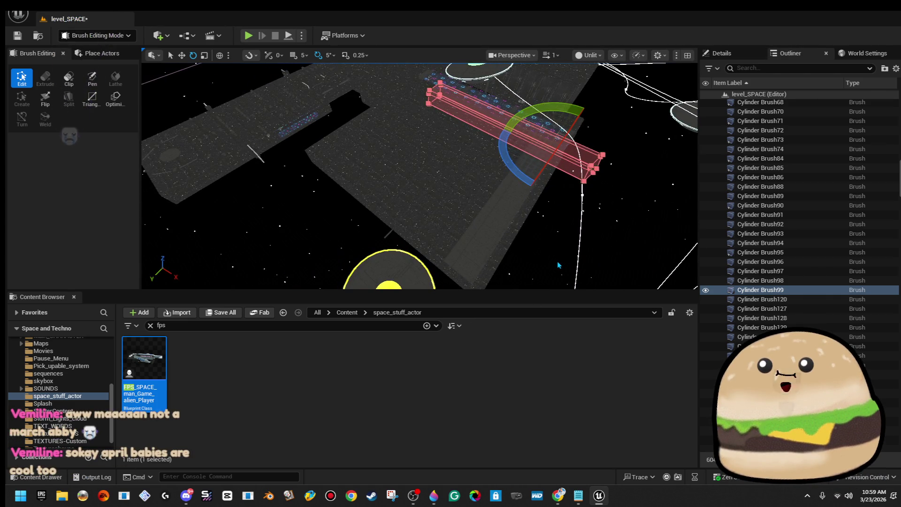
{"action": "key", "text": "Delete"}
{"action": "left_click_drag", "start_coordinate": [480, 264], "coordinate": [480, 264]}
Alt-drag a copy of Cylinder Brush98 to its left side.
{"action": "left_click", "coordinate": [403, 188]}
{"action": "key", "text": "w"}
{"action": "left_click_drag", "start_coordinate": [511, 165], "coordinate": [511, 165]}
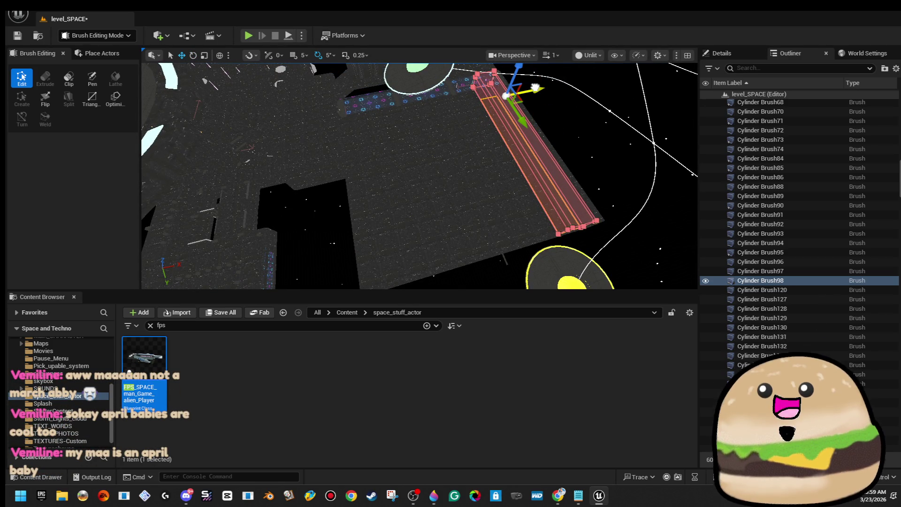
{"action": "mouse_move", "coordinate": [535, 88]}
{"action": "left_mouse_down"}
{"action": "mouse_move", "coordinate": [407, 129]}
{"action": "mouse_move", "coordinate": [431, 141]}
{"action": "mouse_move", "coordinate": [402, 154]}
{"action": "mouse_move", "coordinate": [459, 174]}
{"action": "mouse_move", "coordinate": [453, 183]}
{"action": "left_mouse_up"}
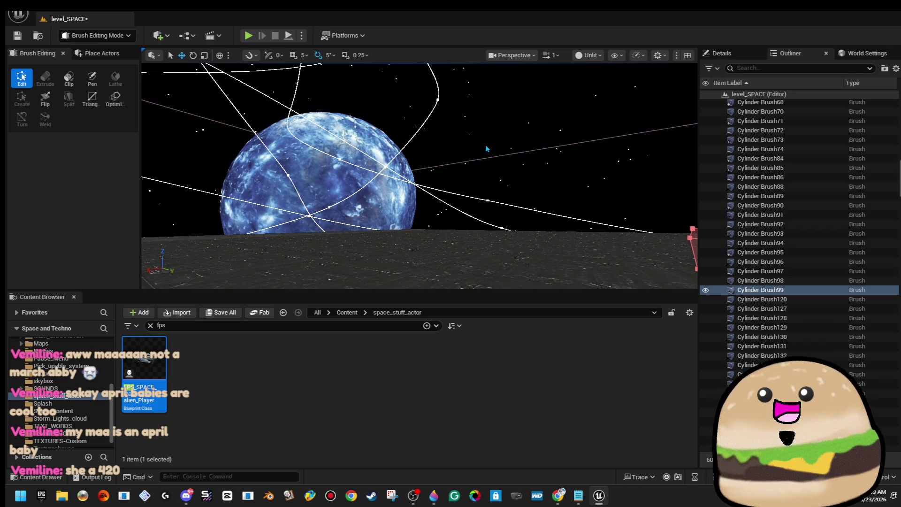
{"action": "left_click_drag", "start_coordinate": [522, 123], "coordinate": [522, 123]}
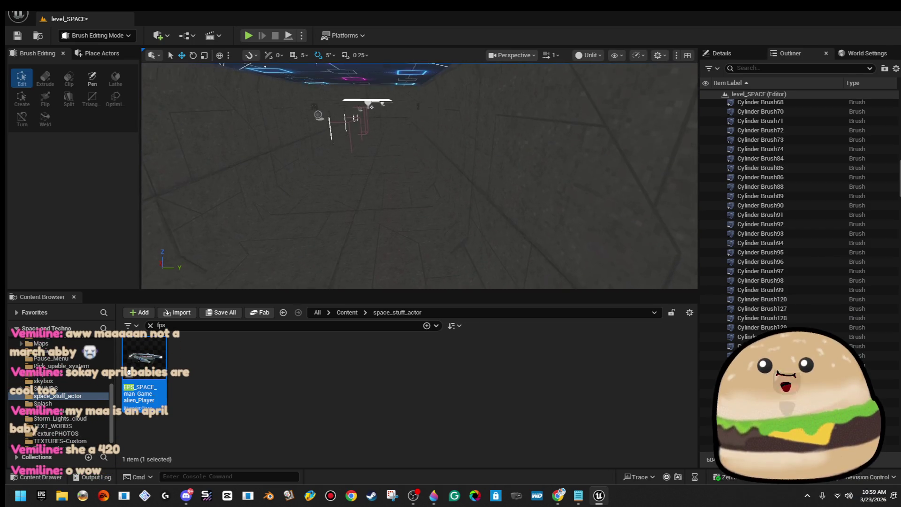
Copy Cylinder Brush91 to the right floor edge, nudge it left, and clear the selection.
{"action": "left_click", "coordinate": [488, 197]}
{"action": "left_click_drag", "start_coordinate": [488, 197], "coordinate": [488, 197]}
{"action": "left_click_drag", "start_coordinate": [354, 150], "coordinate": [355, 150]}
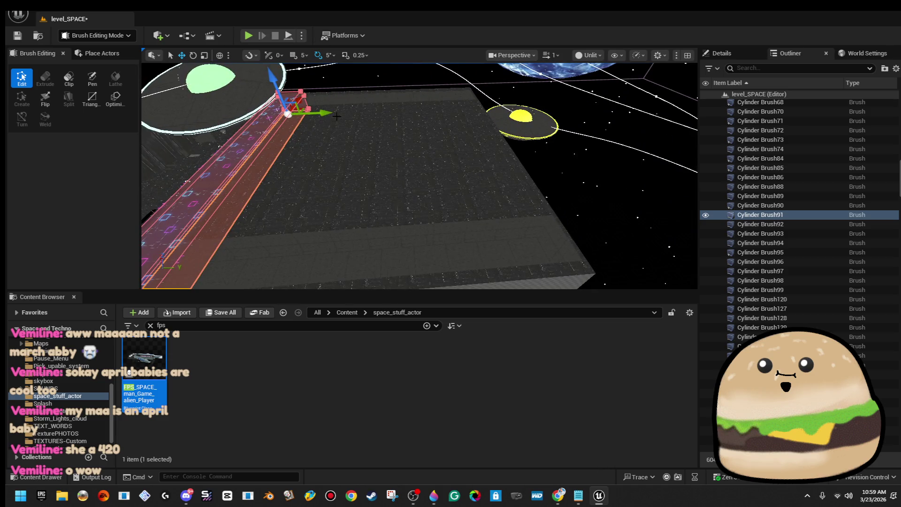
{"action": "mouse_move", "coordinate": [330, 114]}
{"action": "left_mouse_down"}
{"action": "mouse_move", "coordinate": [396, 117]}
{"action": "mouse_move", "coordinate": [513, 95]}
{"action": "mouse_move", "coordinate": [552, 110]}
{"action": "left_mouse_up"}
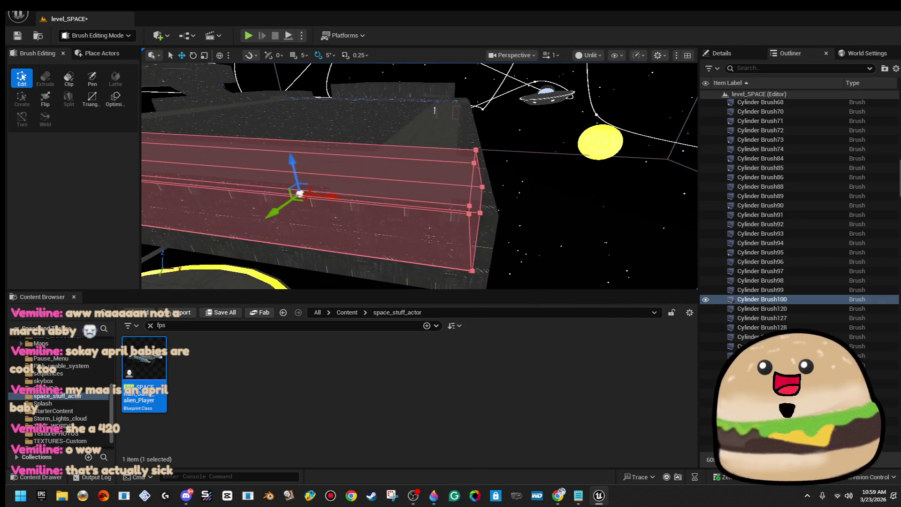
{"action": "left_click_drag", "start_coordinate": [320, 196], "coordinate": [300, 202]}
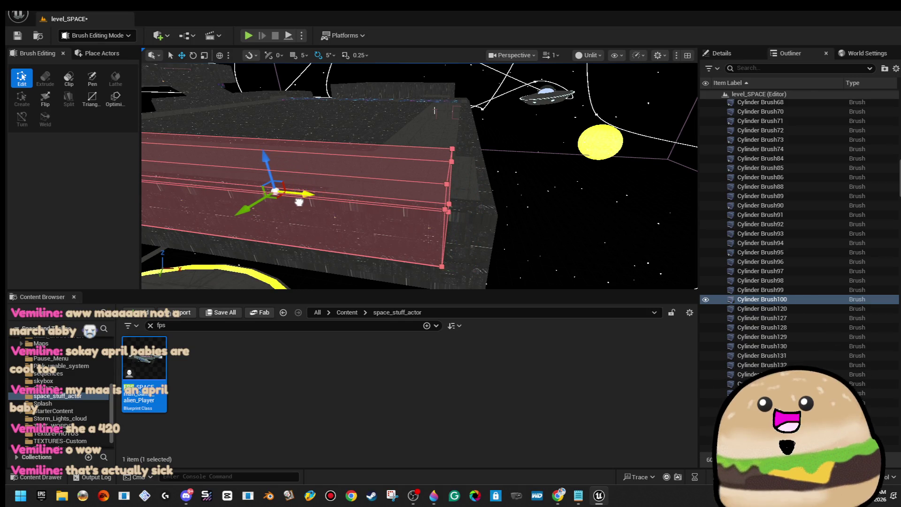
{"action": "mouse_move", "coordinate": [387, 168]}
{"action": "left_mouse_down"}
{"action": "mouse_move", "coordinate": [373, 204]}
{"action": "mouse_move", "coordinate": [457, 211]}
{"action": "left_mouse_up"}
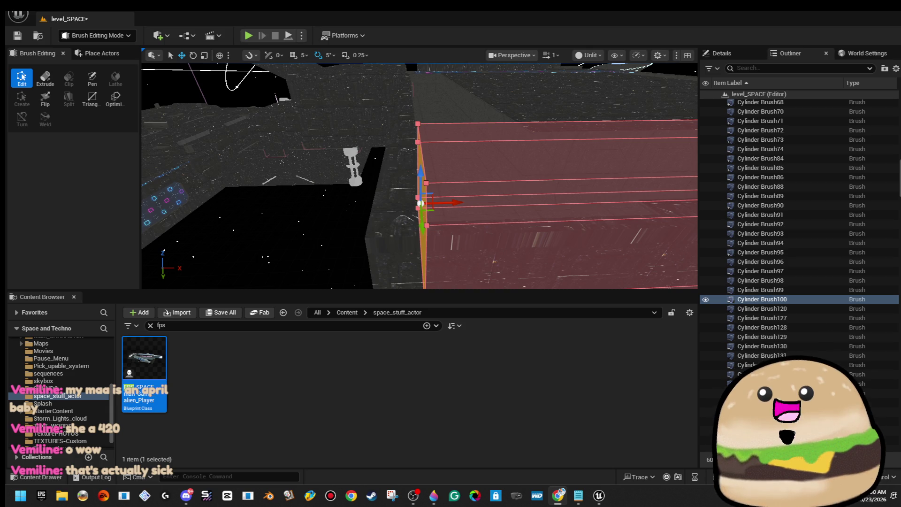
{"action": "mouse_move", "coordinate": [411, 258]}
{"action": "left_mouse_down"}
{"action": "mouse_move", "coordinate": [421, 238]}
{"action": "mouse_move", "coordinate": [451, 238]}
{"action": "mouse_move", "coordinate": [451, 216]}
{"action": "mouse_move", "coordinate": [442, 219]}
{"action": "left_mouse_up"}
{"action": "key", "text": "Escape"}
{"action": "key", "text": "alt+f"}
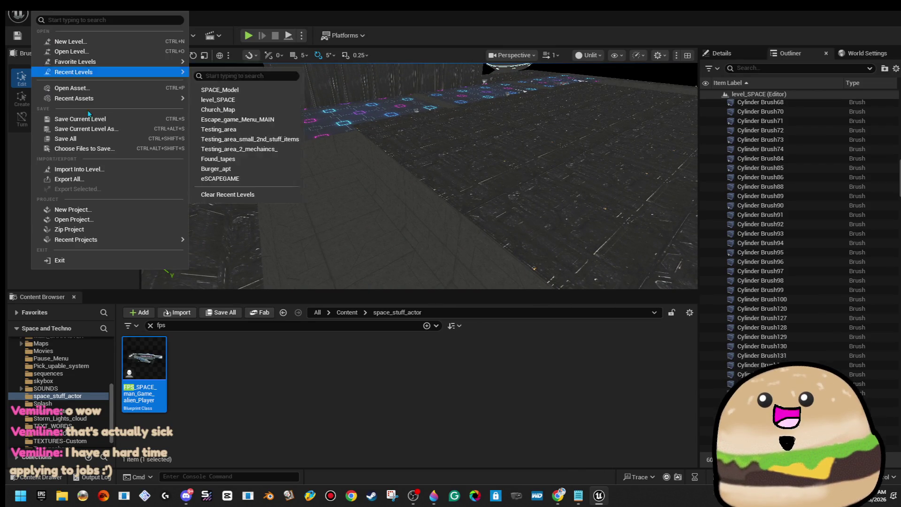
Save level_SPACE with File > Save Current Level.
{"action": "left_click", "coordinate": [94, 137]}
{"action": "mouse_move", "coordinate": [423, 188]}
{"action": "left_mouse_down"}
{"action": "mouse_move", "coordinate": [423, 165]}
{"action": "mouse_move", "coordinate": [413, 188]}
{"action": "mouse_move", "coordinate": [453, 169]}
{"action": "left_mouse_up"}
{"action": "mouse_move", "coordinate": [440, 149]}
{"action": "left_mouse_down"}
{"action": "mouse_move", "coordinate": [425, 221]}
{"action": "mouse_move", "coordinate": [583, 218]}
{"action": "mouse_move", "coordinate": [400, 152]}
{"action": "left_mouse_up"}
{"action": "right_click", "coordinate": [400, 151]}
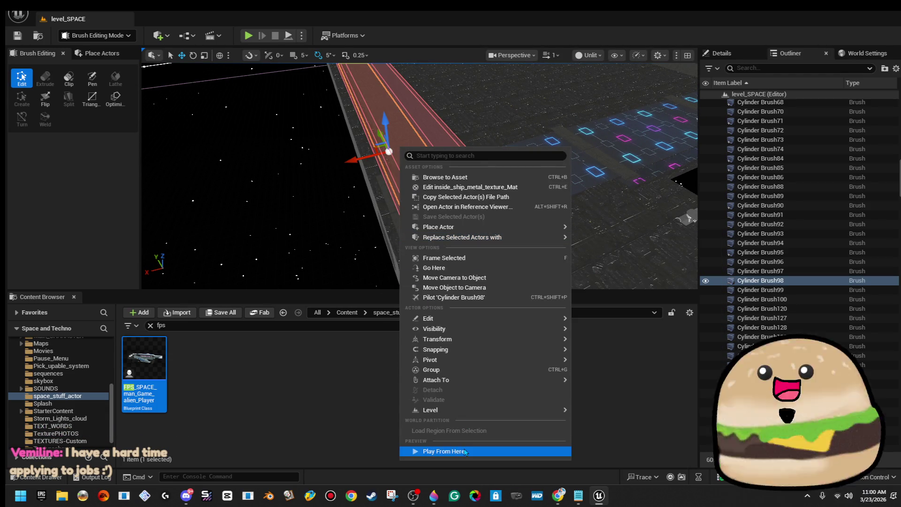
Play from Cylinder Brush98 in full screen, then stop and restore the editor panels.
{"action": "left_click", "coordinate": [465, 452]}
{"action": "key", "text": "F11"}
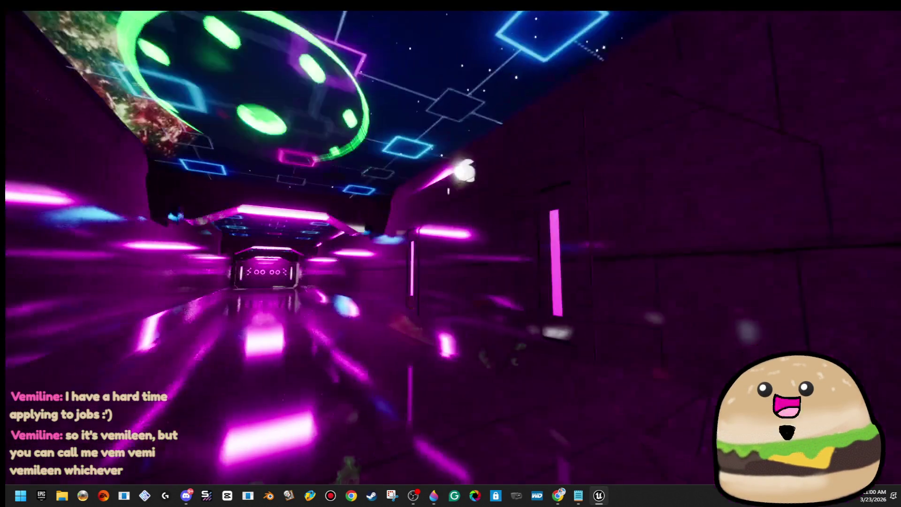
{"action": "key", "text": "Escape"}
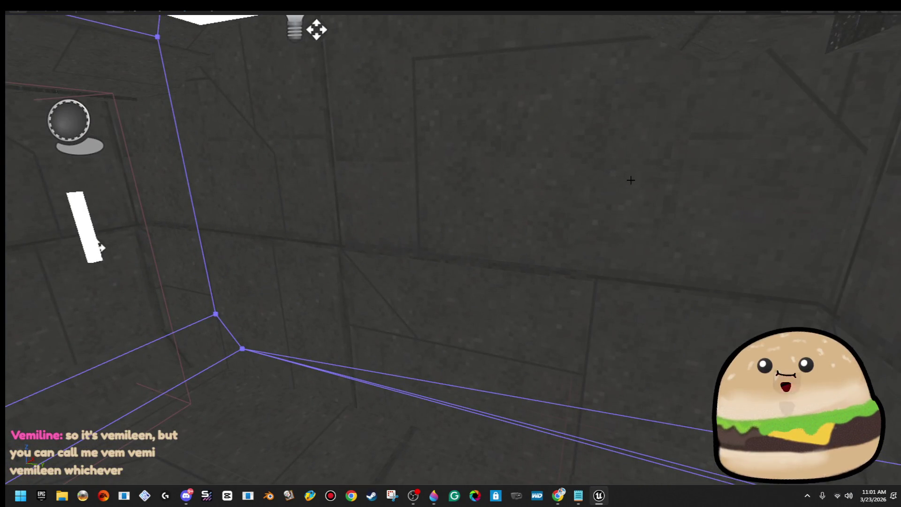
{"action": "key", "text": "F11"}
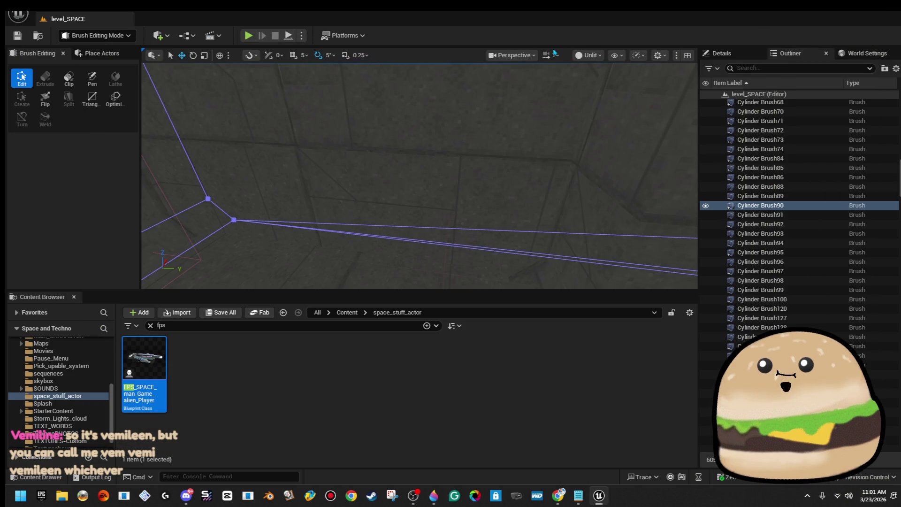
Switch the viewport to Wireframe and select a cylinder brush.
{"action": "left_click", "coordinate": [591, 55]}
{"action": "left_click", "coordinate": [604, 110]}
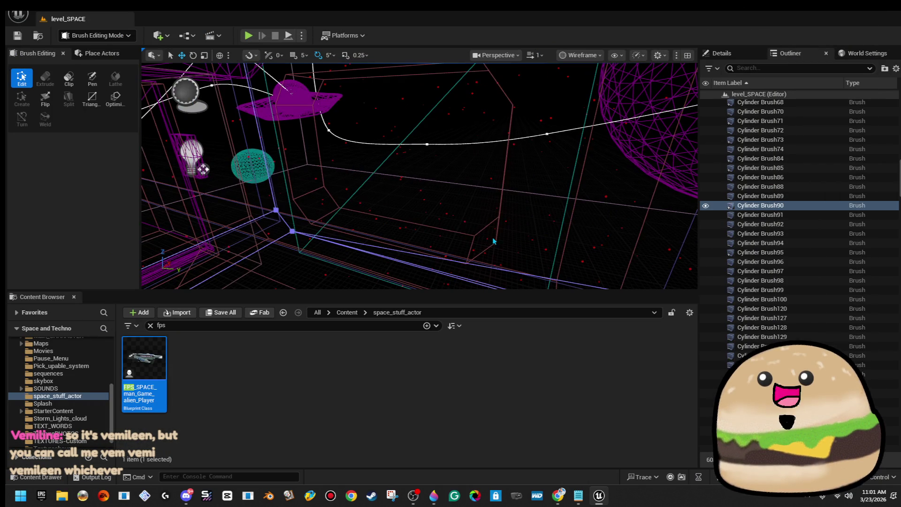
{"action": "left_click", "coordinate": [479, 244]}
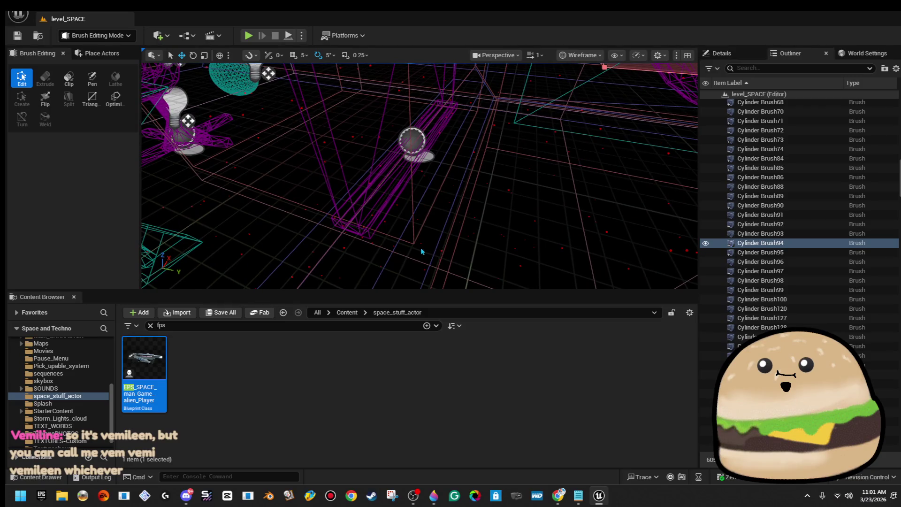
{"action": "left_click_drag", "start_coordinate": [421, 235], "coordinate": [455, 220]}
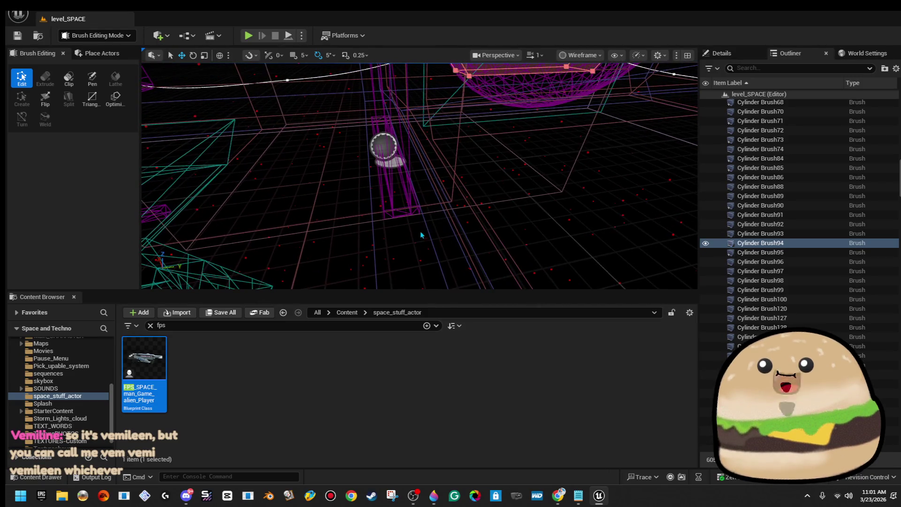
Select Box Brush98 and Box Brush99 and frame the camera on them.
{"action": "left_click", "coordinate": [384, 146]}
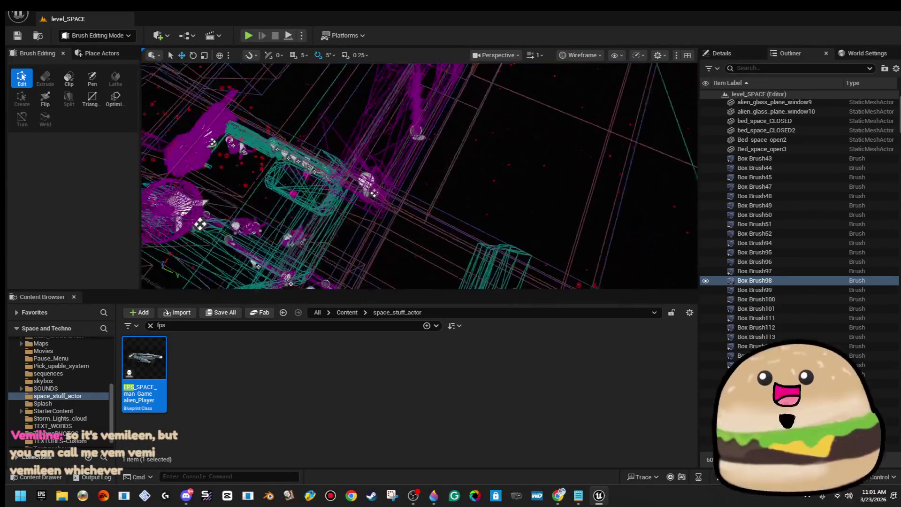
{"action": "left_click", "coordinate": [416, 126]}
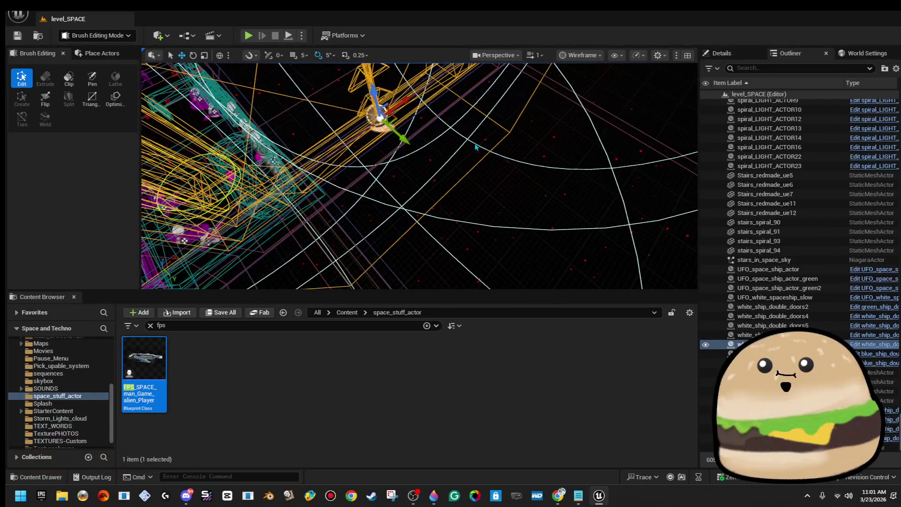
{"action": "key", "text": "ctrl+z"}
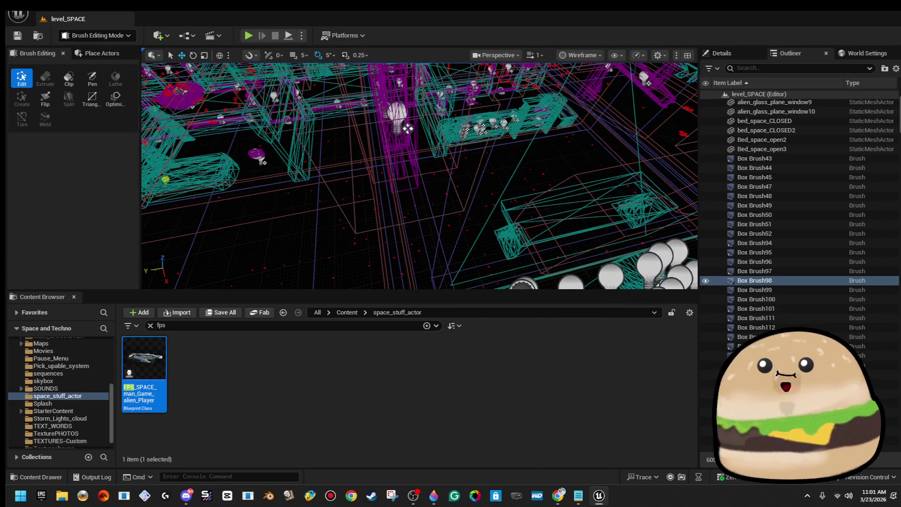
{"action": "key", "text": "ctrl+z"}
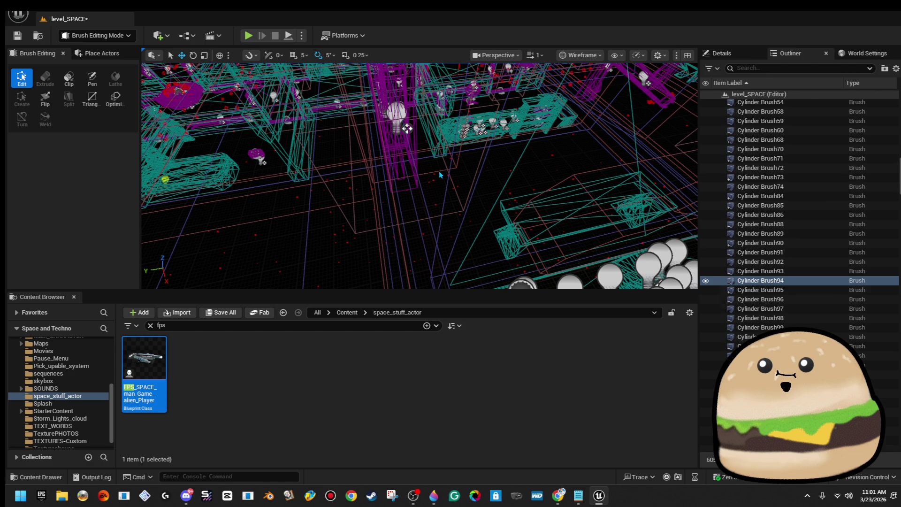
{"action": "key", "text": "ctrl+z"}
{"action": "key", "text": "f"}
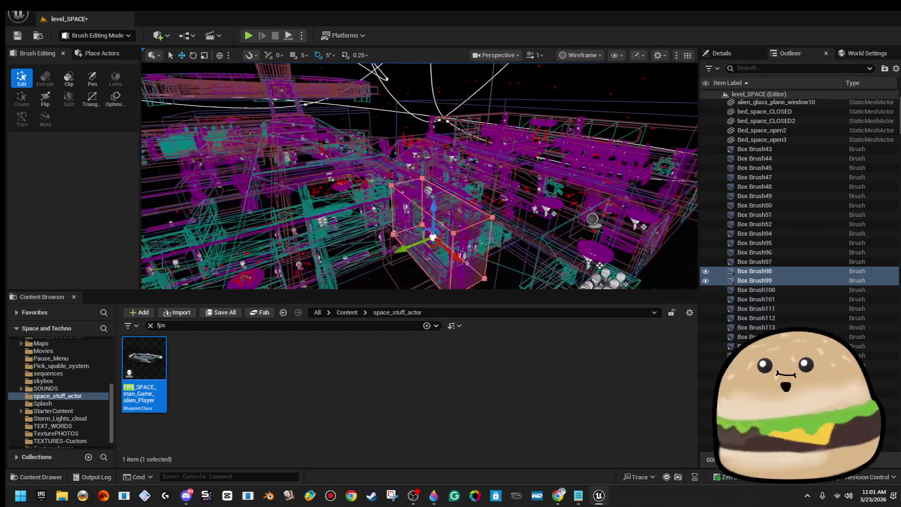
Cut the two box brushes with Ctrl+X and paste them back via Edit > Paste.
{"action": "left_click", "coordinate": [61, 10]}
{"action": "left_click", "coordinate": [92, 83]}
{"action": "key", "text": "ctrl+x"}
{"action": "left_click", "coordinate": [66, 11]}
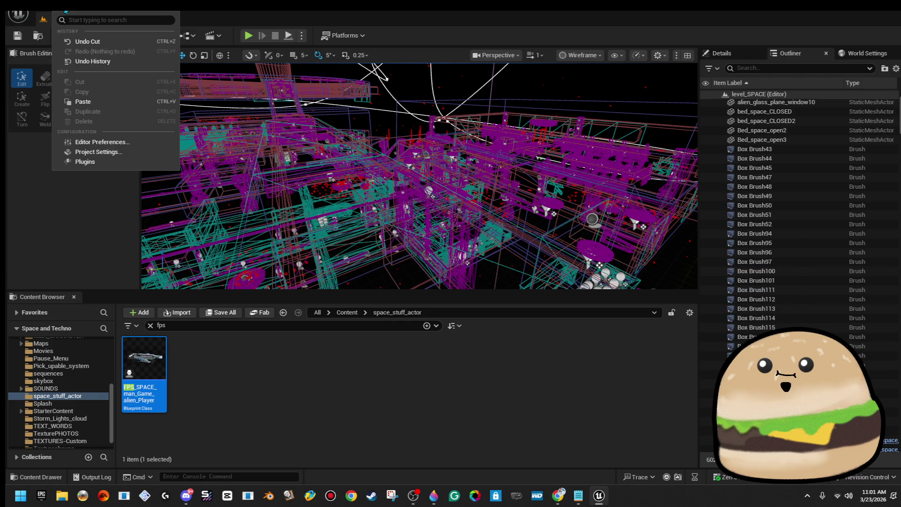
{"action": "left_click", "coordinate": [104, 103]}
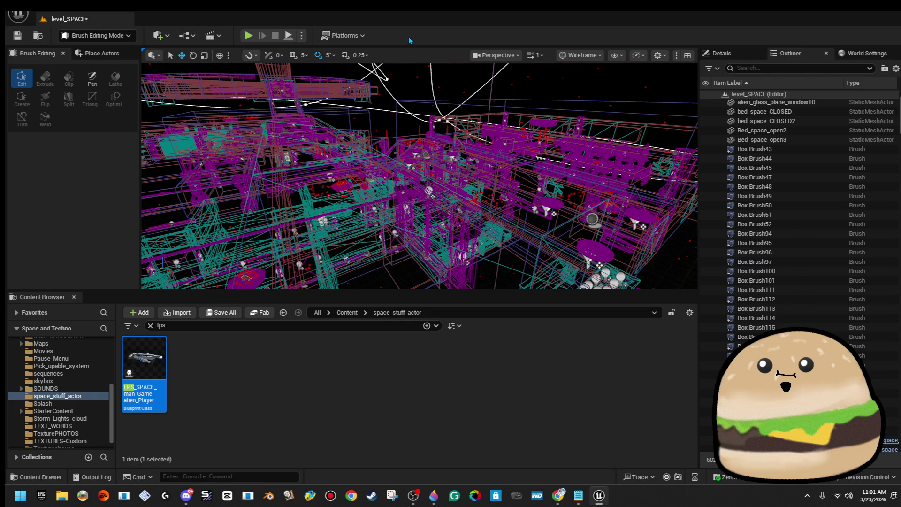
{"action": "left_click", "coordinate": [597, 57]}
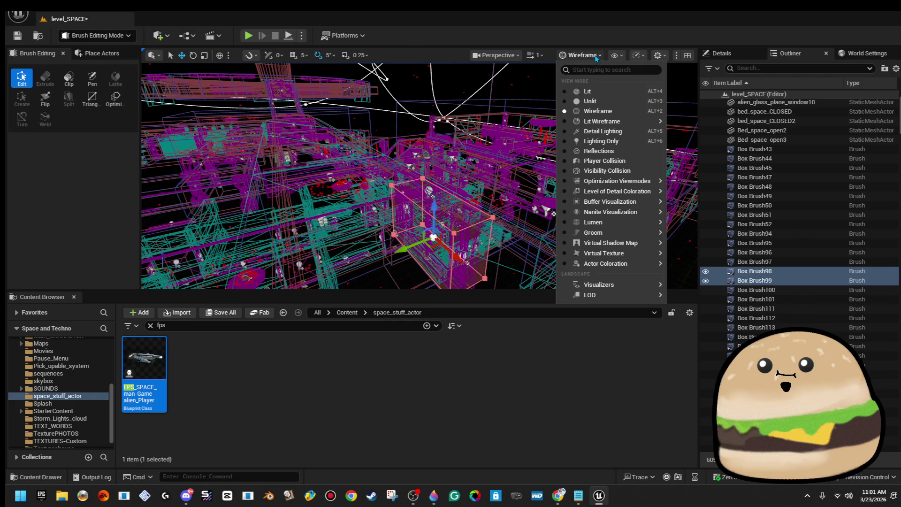
Switch back to Lit shading and slide Cylinder Brush94 left along one axis.
{"action": "left_click", "coordinate": [599, 92]}
{"action": "key", "text": "f"}
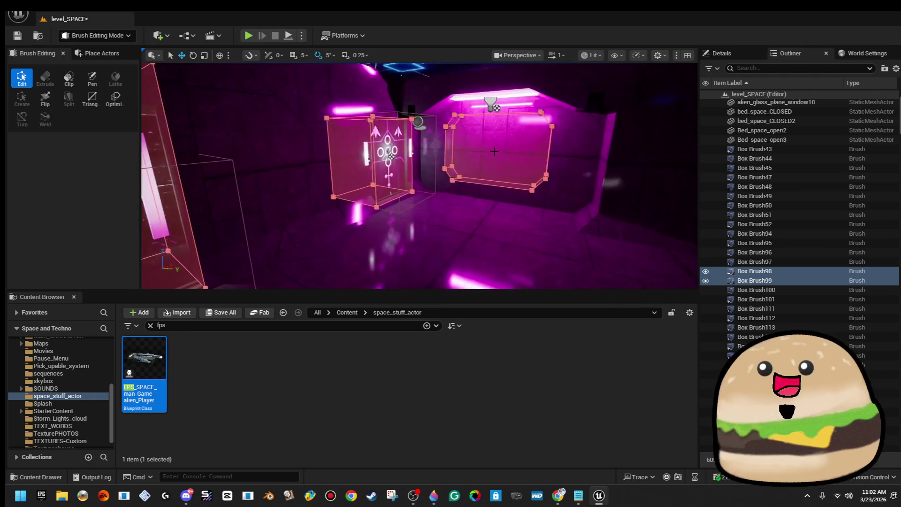
{"action": "scroll", "coordinate": [420, 176], "scroll_direction": "up", "scroll_amount": 5}
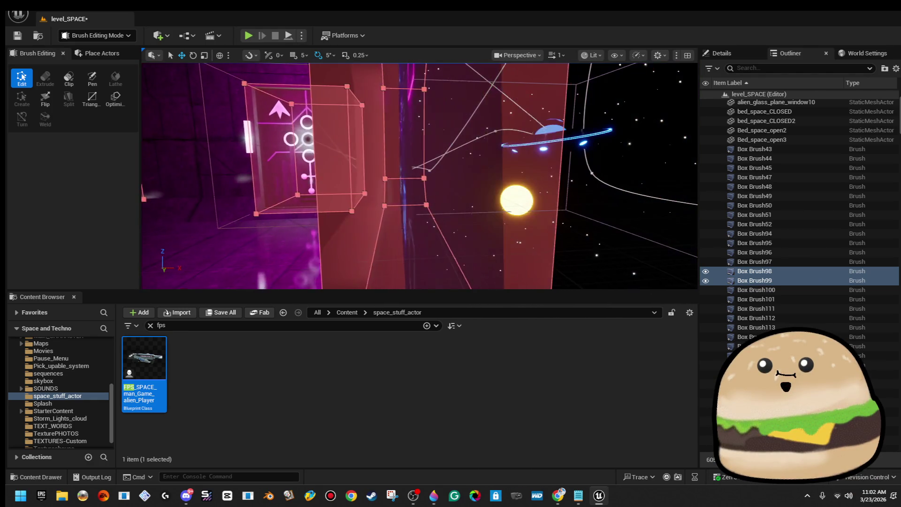
{"action": "left_click", "coordinate": [342, 218]}
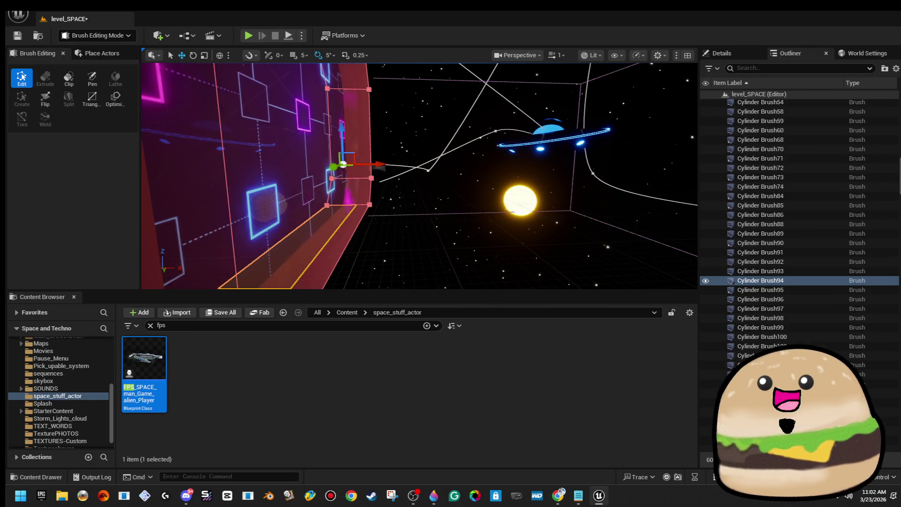
{"action": "key", "text": "f"}
{"action": "mouse_move", "coordinate": [453, 169]}
{"action": "left_mouse_down"}
{"action": "mouse_move", "coordinate": [422, 158]}
{"action": "mouse_move", "coordinate": [437, 186]}
{"action": "left_mouse_up"}
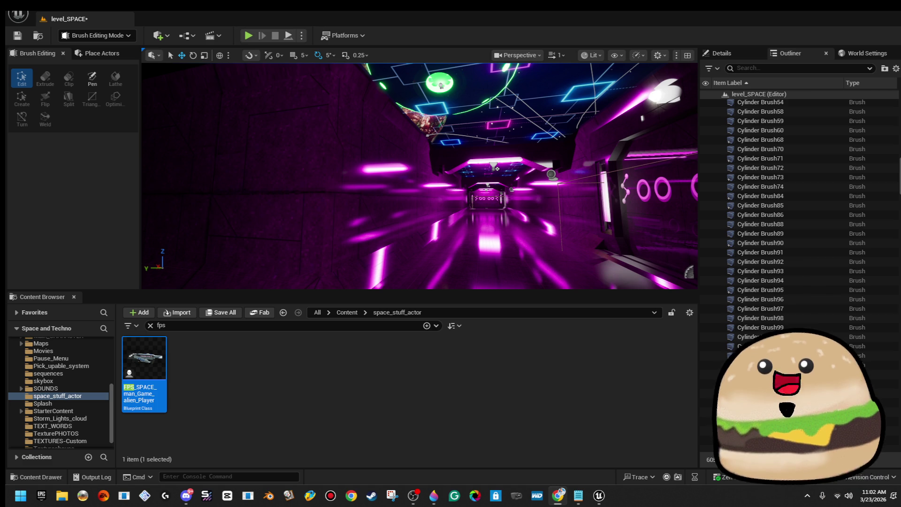
{"action": "mouse_move", "coordinate": [517, 188]}
{"action": "left_mouse_down"}
{"action": "mouse_move", "coordinate": [376, 187]}
{"action": "mouse_move", "coordinate": [423, 169]}
{"action": "mouse_move", "coordinate": [422, 141]}
{"action": "left_mouse_up"}
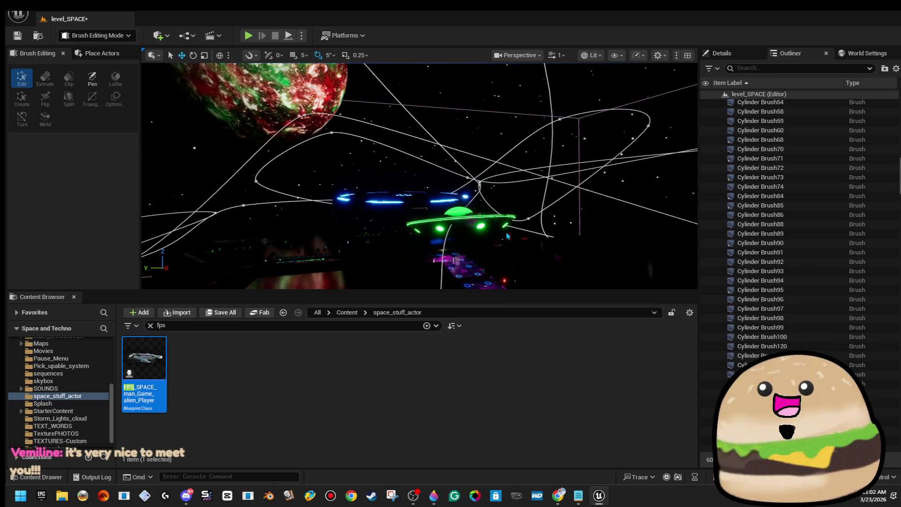
Select the green UFO and drag it upward on its Z arrow.
{"action": "left_click", "coordinate": [448, 219]}
{"action": "mouse_move", "coordinate": [420, 176]}
{"action": "left_mouse_down"}
{"action": "mouse_move", "coordinate": [409, 169]}
{"action": "mouse_move", "coordinate": [420, 176]}
{"action": "left_mouse_up"}
{"action": "scroll", "coordinate": [420, 176], "scroll_direction": "up", "scroll_amount": 5}
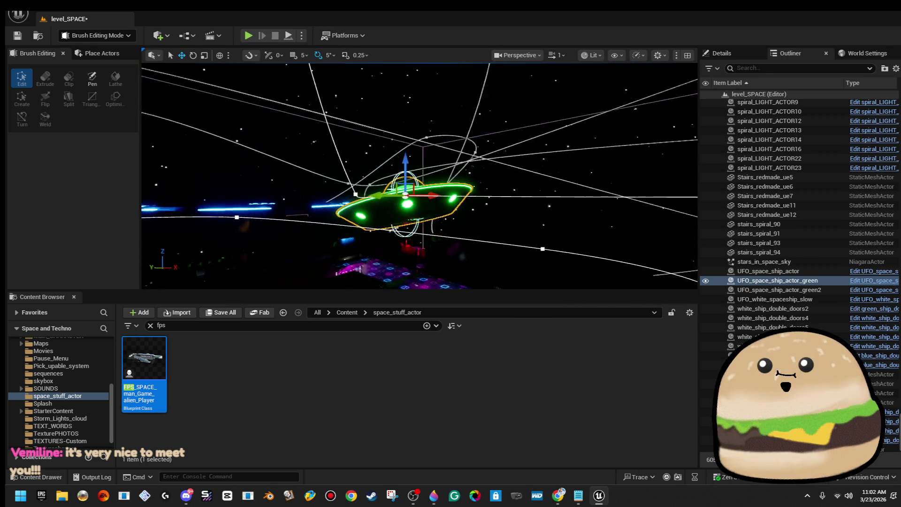
{"action": "left_click_drag", "start_coordinate": [352, 172], "coordinate": [357, 170]}
{"action": "scroll", "coordinate": [419, 176], "scroll_direction": "down", "scroll_amount": 4}
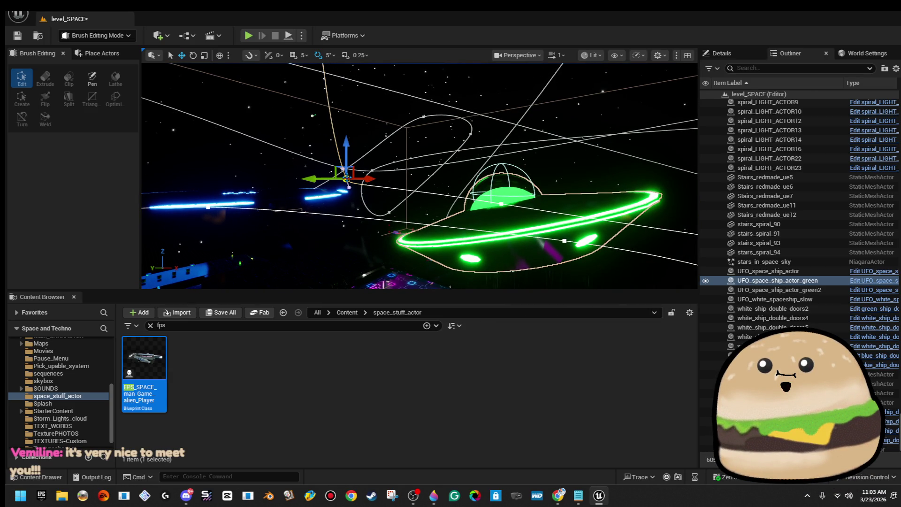
{"action": "left_click_drag", "start_coordinate": [348, 157], "coordinate": [339, 85]}
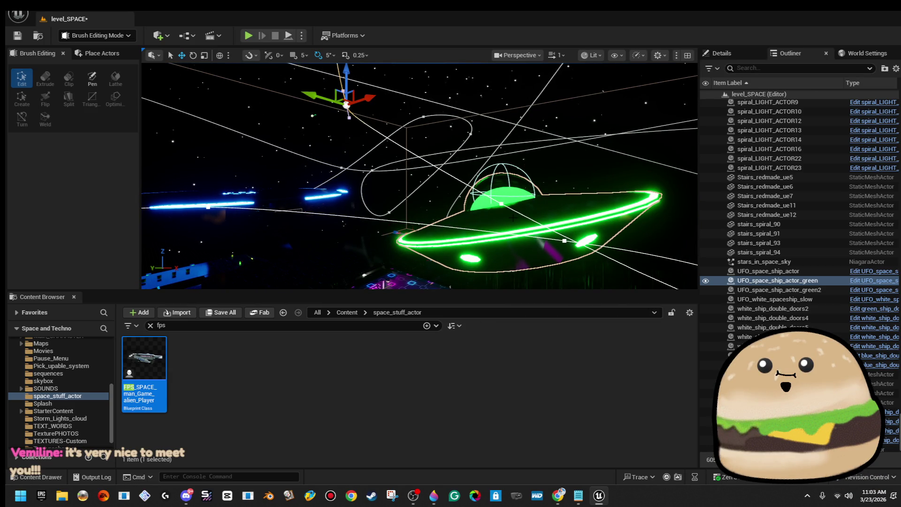
{"action": "mouse_move", "coordinate": [499, 201]}
{"action": "left_mouse_down"}
{"action": "mouse_move", "coordinate": [563, 197]}
{"action": "mouse_move", "coordinate": [531, 199]}
{"action": "left_mouse_up"}
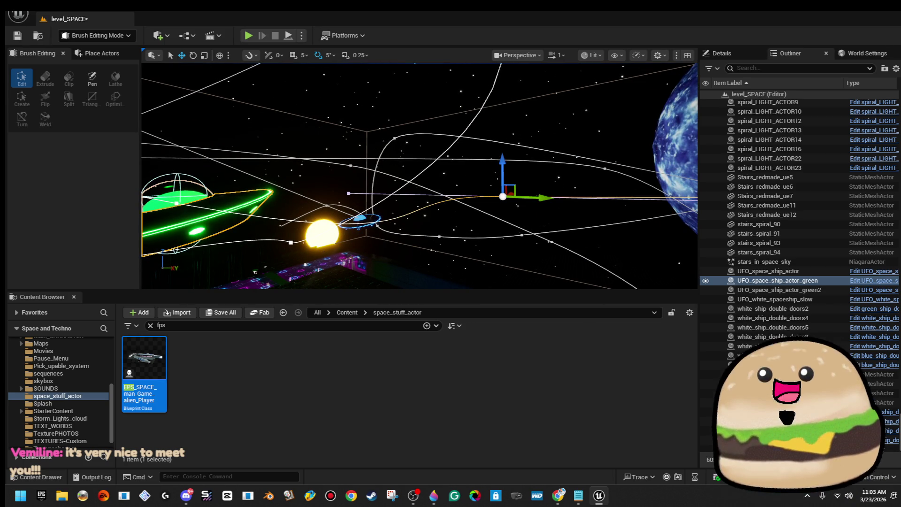
Lift the green UFO and its flight path several more times, then deselect it.
{"action": "key", "text": "f"}
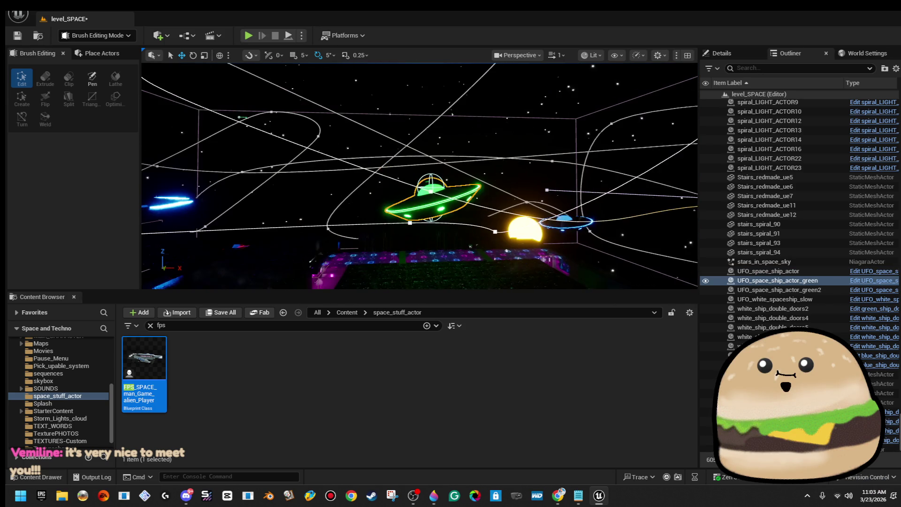
{"action": "mouse_move", "coordinate": [420, 176]}
{"action": "left_mouse_down"}
{"action": "mouse_move", "coordinate": [479, 181]}
{"action": "mouse_move", "coordinate": [404, 179]}
{"action": "left_mouse_up"}
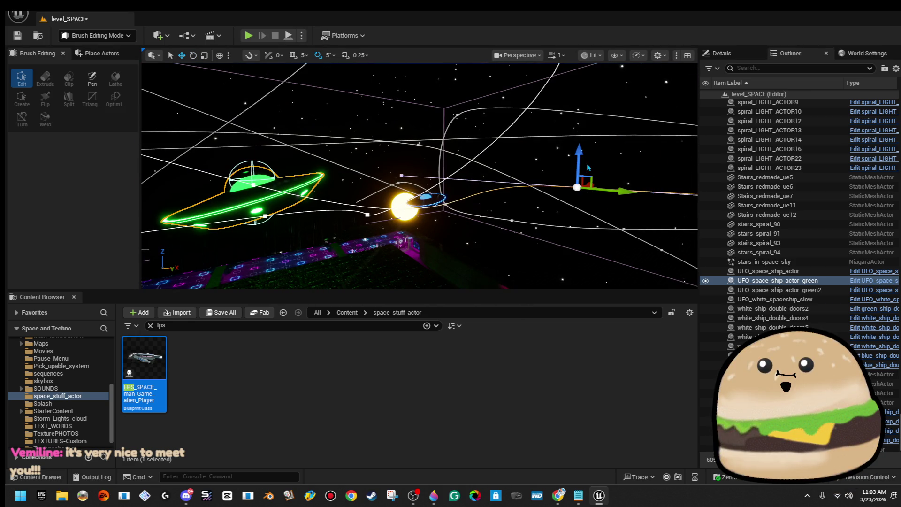
{"action": "left_click_drag", "start_coordinate": [582, 162], "coordinate": [583, 100]}
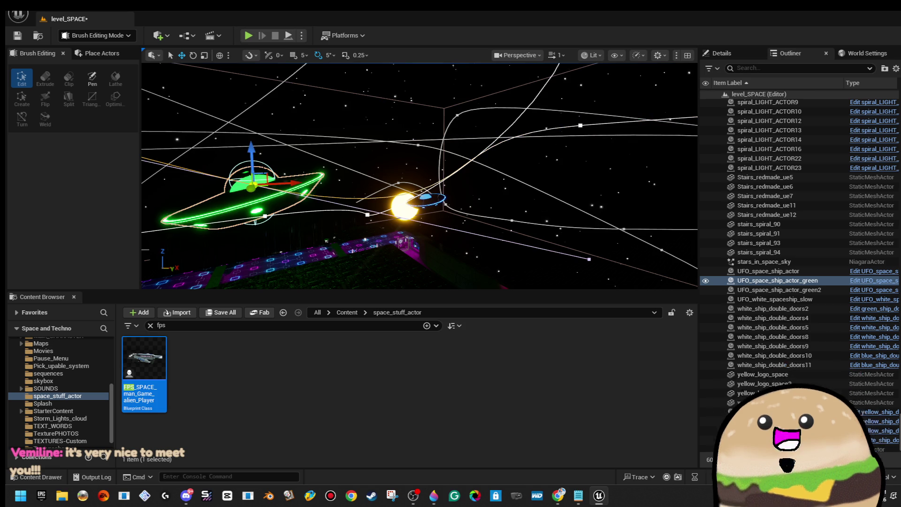
{"action": "left_click_drag", "start_coordinate": [254, 146], "coordinate": [257, 124]}
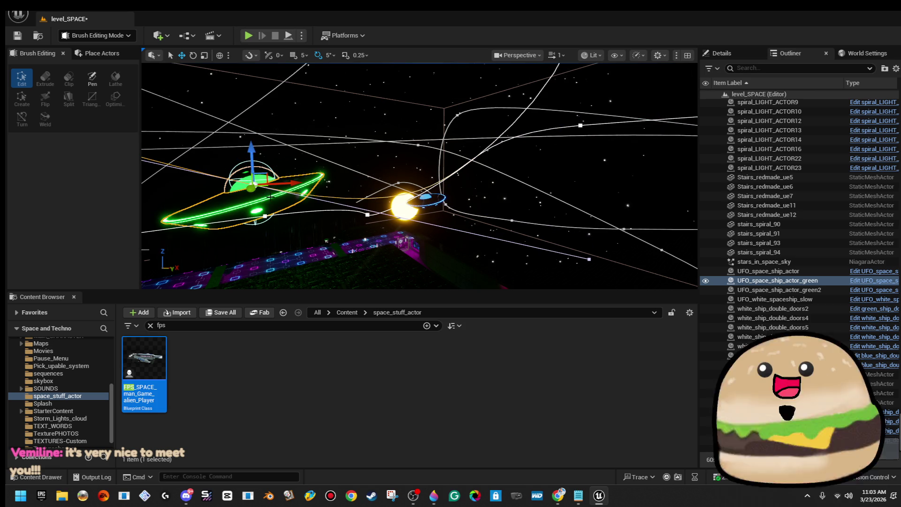
{"action": "left_click_drag", "start_coordinate": [251, 151], "coordinate": [255, 118]}
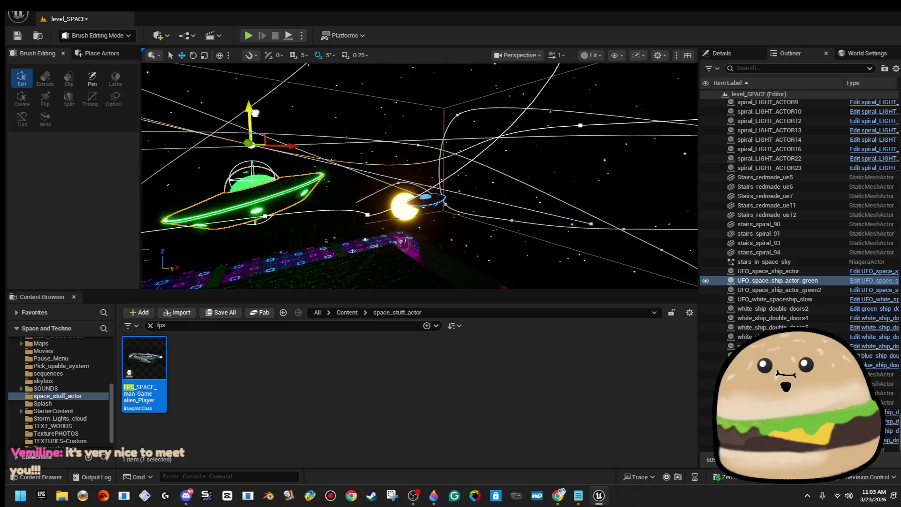
{"action": "key", "text": "f"}
{"action": "left_click", "coordinate": [449, 124]}
{"action": "left_click_drag", "start_coordinate": [449, 125], "coordinate": [471, 109]}
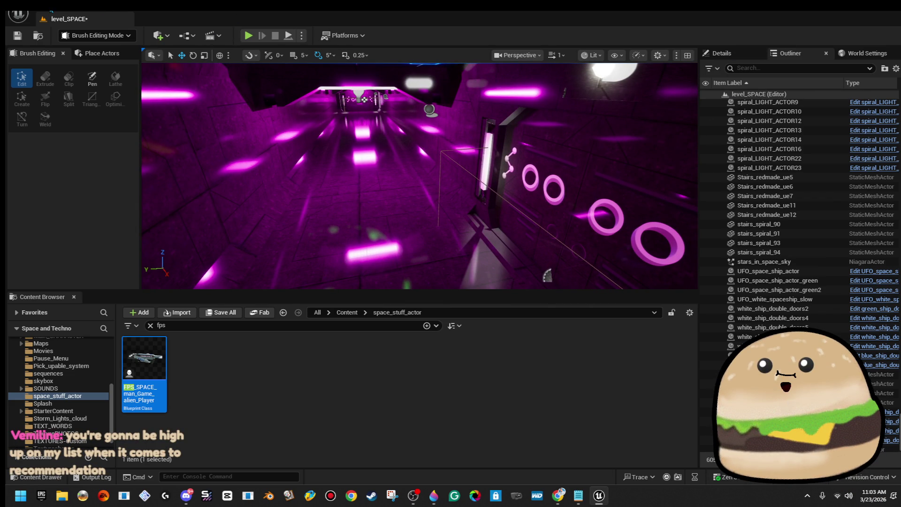
{"action": "key", "text": "alt+f"}
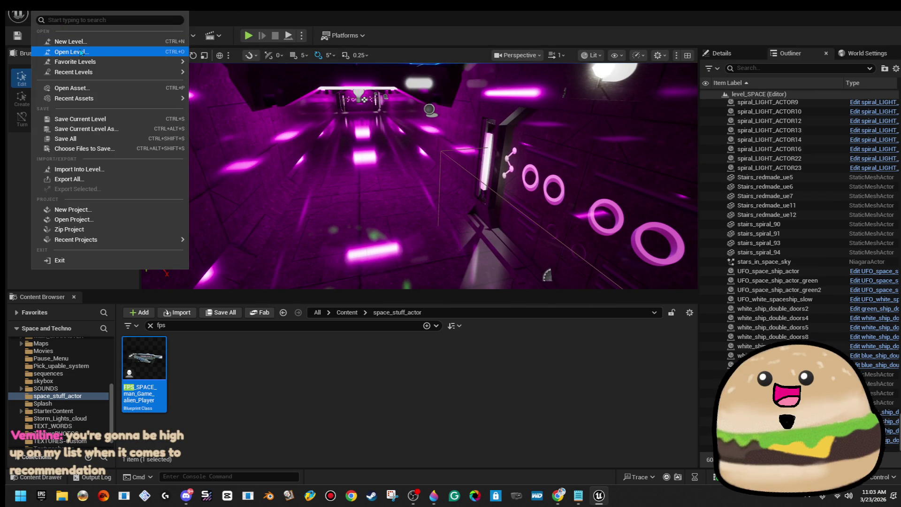
Open the SPACE_Model level from Maps, answering the Save Content prompt.
{"action": "left_click", "coordinate": [81, 53]}
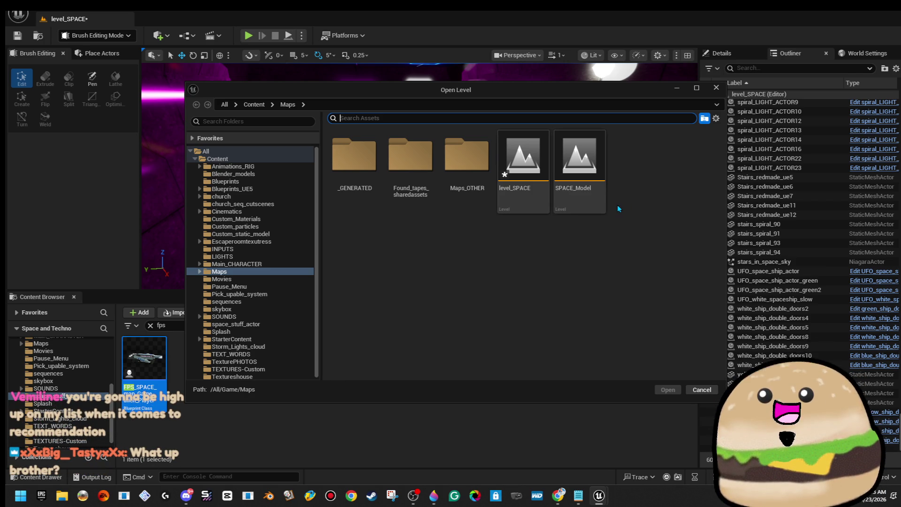
{"action": "double_click", "coordinate": [597, 206]}
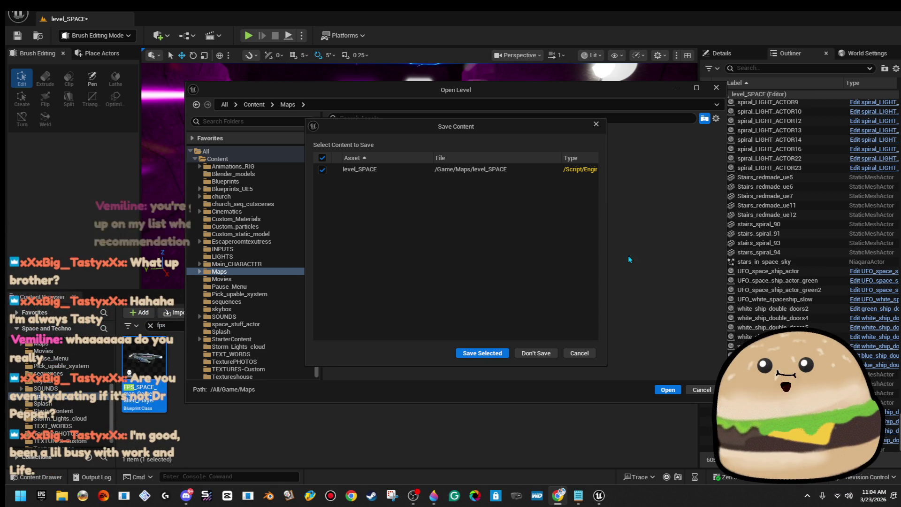
{"action": "left_click", "coordinate": [480, 354]}
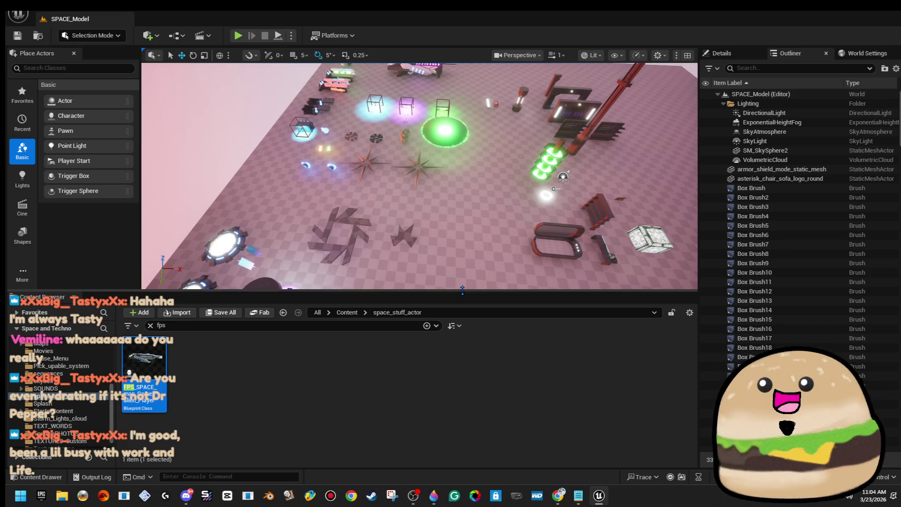
Survey the star-shaped brushes and the tower, selecting the tower's cylinder brush.
{"action": "left_click_drag", "start_coordinate": [461, 292], "coordinate": [461, 344]}
{"action": "scroll", "coordinate": [420, 202], "scroll_direction": "down", "scroll_amount": 5}
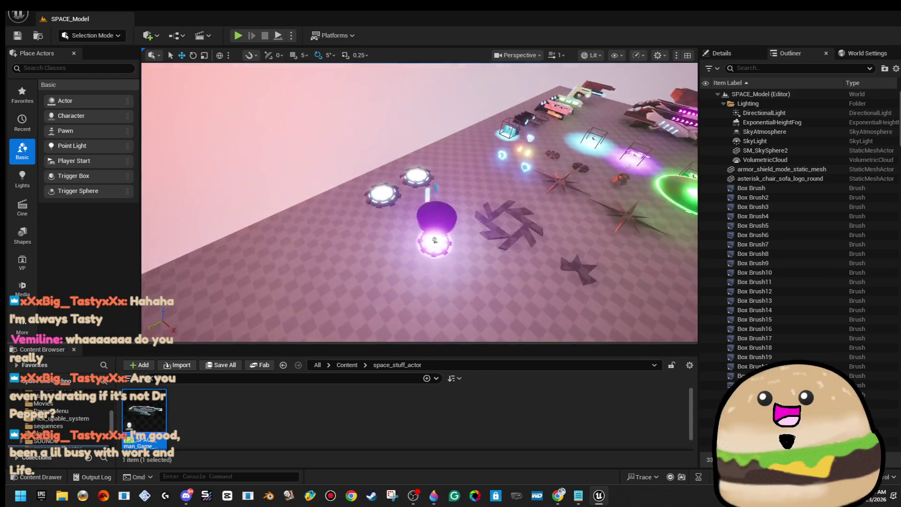
{"action": "scroll", "coordinate": [420, 202], "scroll_direction": "up", "scroll_amount": 10}
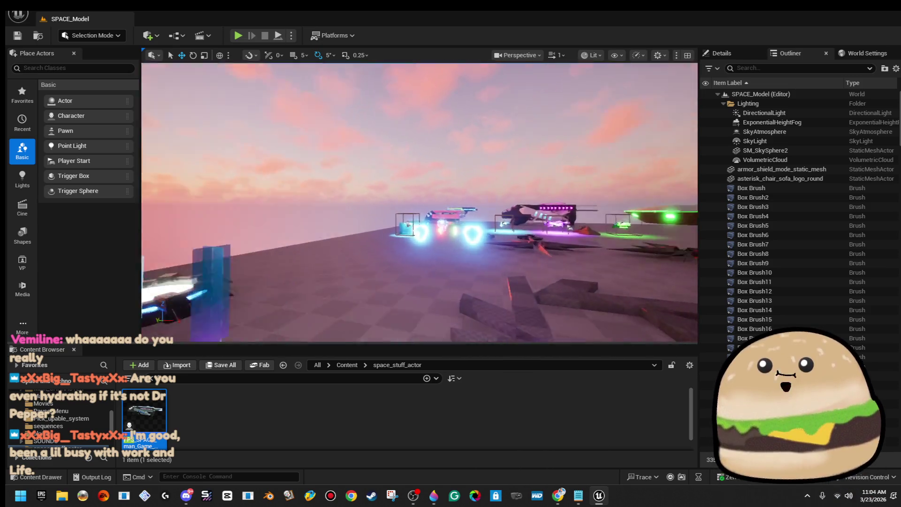
{"action": "mouse_move", "coordinate": [466, 211]}
{"action": "left_mouse_down"}
{"action": "mouse_move", "coordinate": [465, 301]}
{"action": "mouse_move", "coordinate": [465, 258]}
{"action": "left_mouse_up"}
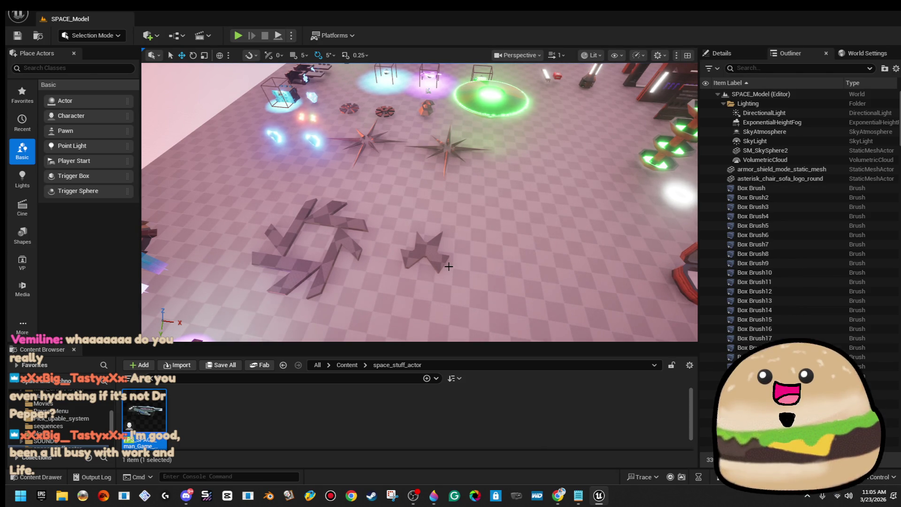
{"action": "left_click_drag", "start_coordinate": [445, 261], "coordinate": [451, 246]}
{"action": "left_click", "coordinate": [451, 246]}
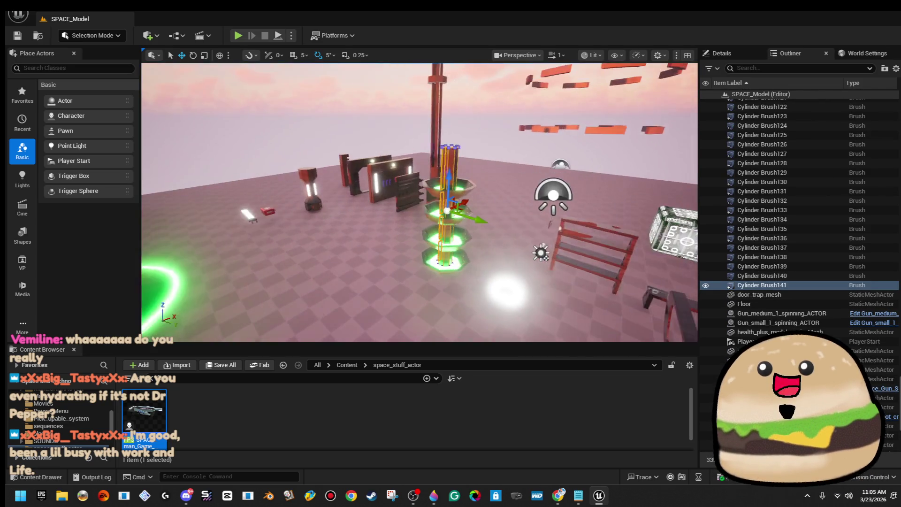
{"action": "left_click_drag", "start_coordinate": [450, 202], "coordinate": [455, 199]}
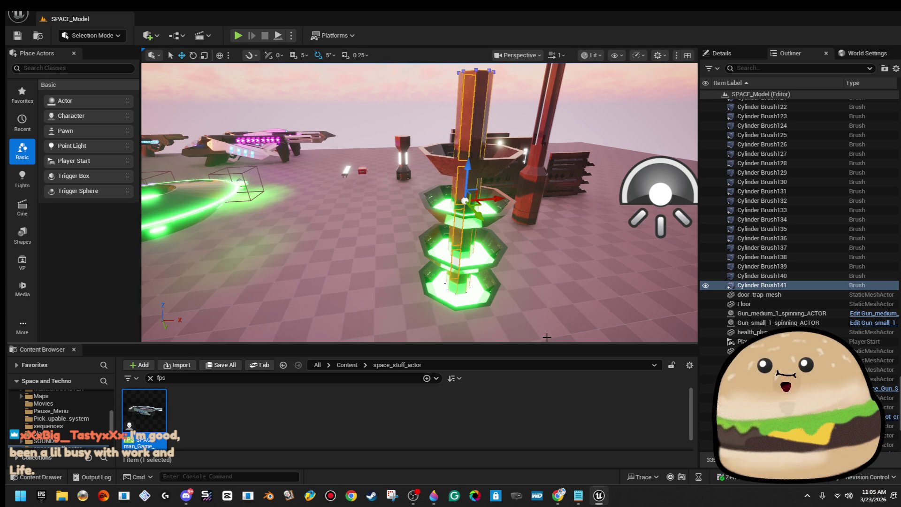
Undo the extra cylinder brush and list the Geometry shapes in Place Actors.
{"action": "mouse_move", "coordinate": [423, 202]}
{"action": "left_mouse_down"}
{"action": "mouse_move", "coordinate": [131, 202]}
{"action": "mouse_move", "coordinate": [197, 202]}
{"action": "left_mouse_up"}
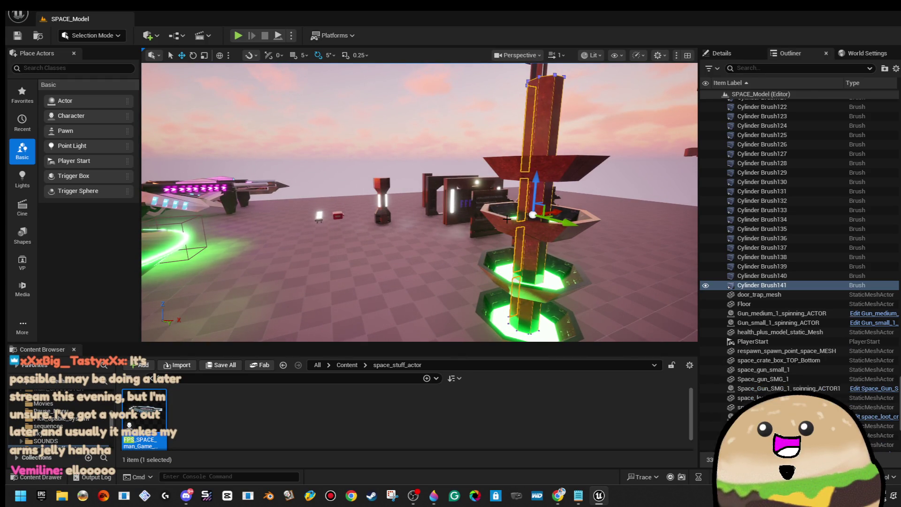
{"action": "left_click_drag", "start_coordinate": [420, 202], "coordinate": [514, 202]}
{"action": "mouse_move", "coordinate": [416, 184]}
{"action": "left_mouse_down"}
{"action": "mouse_move", "coordinate": [451, 187]}
{"action": "mouse_move", "coordinate": [150, 222]}
{"action": "left_mouse_up"}
{"action": "key", "text": "ctrl+z"}
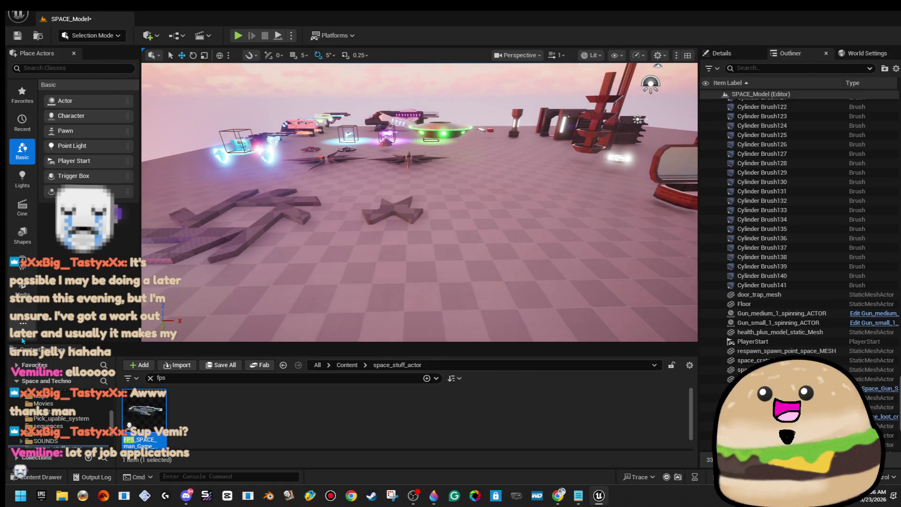
{"action": "left_click", "coordinate": [23, 323]}
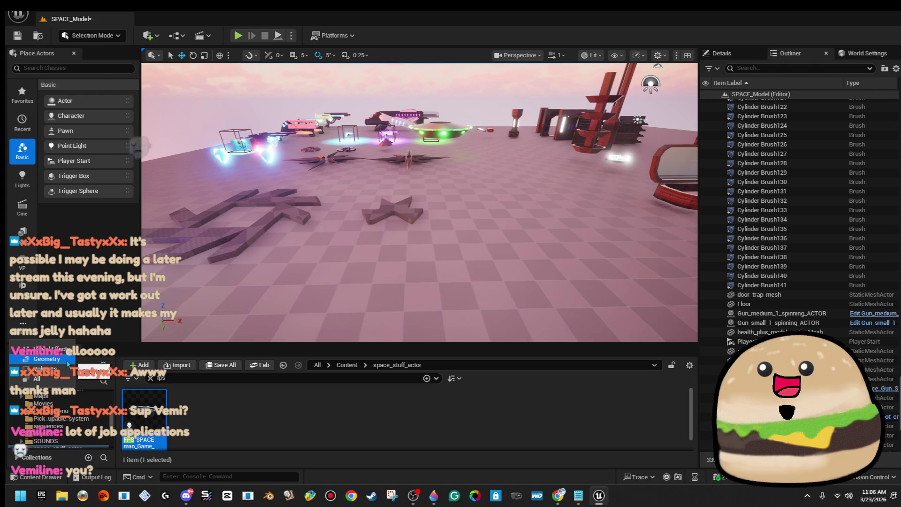
{"action": "left_click", "coordinate": [73, 359]}
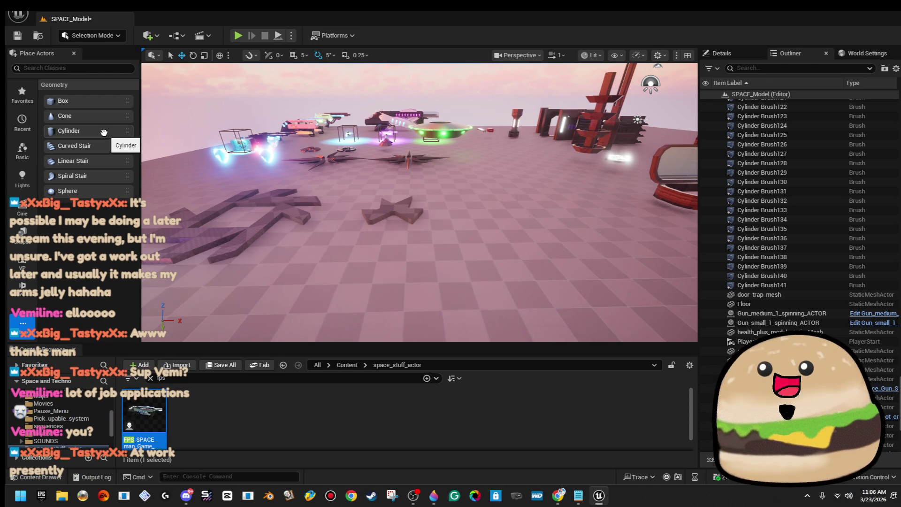
Place a cylinder brush on the floor, set its Sides to 16, and enter Brush Editing mode.
{"action": "mouse_move", "coordinate": [105, 133]}
{"action": "left_mouse_down"}
{"action": "mouse_move", "coordinate": [131, 135]}
{"action": "mouse_move", "coordinate": [451, 273]}
{"action": "mouse_move", "coordinate": [475, 263]}
{"action": "left_mouse_up"}
{"action": "key", "text": "f"}
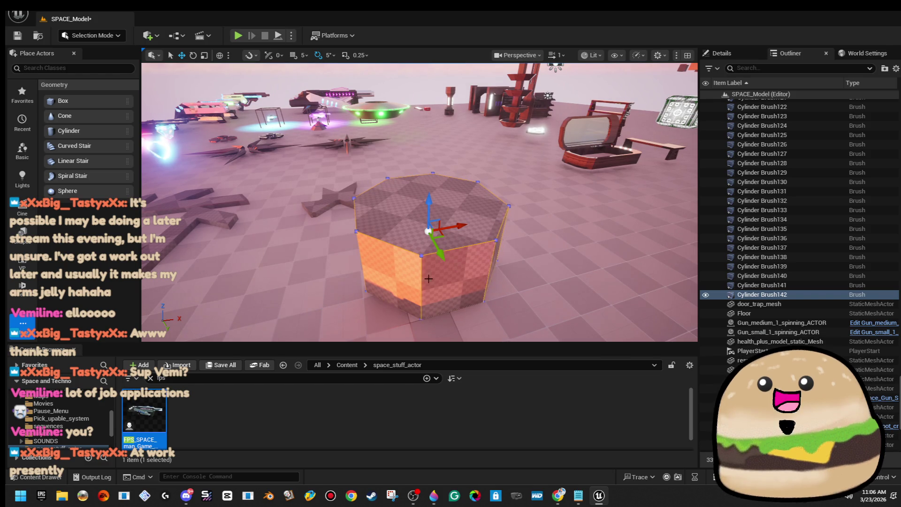
{"action": "left_click", "coordinate": [732, 54]}
{"action": "left_click", "coordinate": [813, 301]}
{"action": "type", "text": "16"}
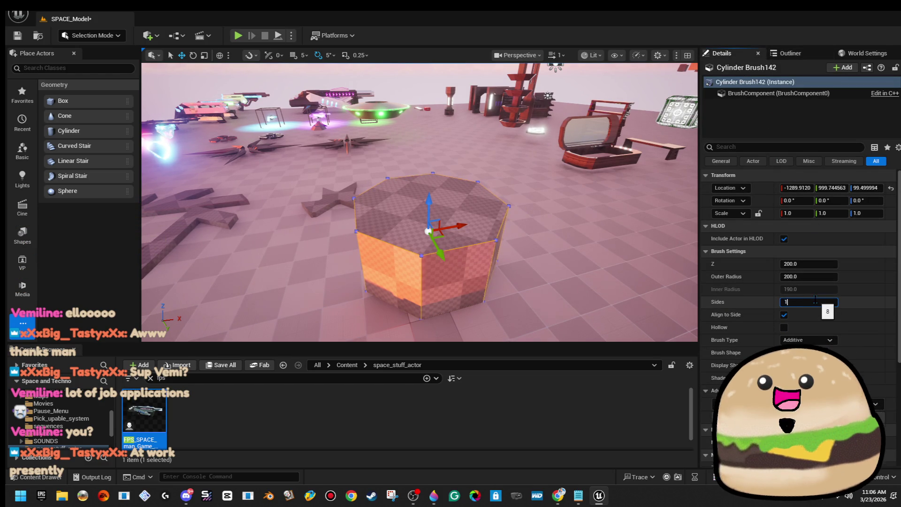
{"action": "key", "text": "Return"}
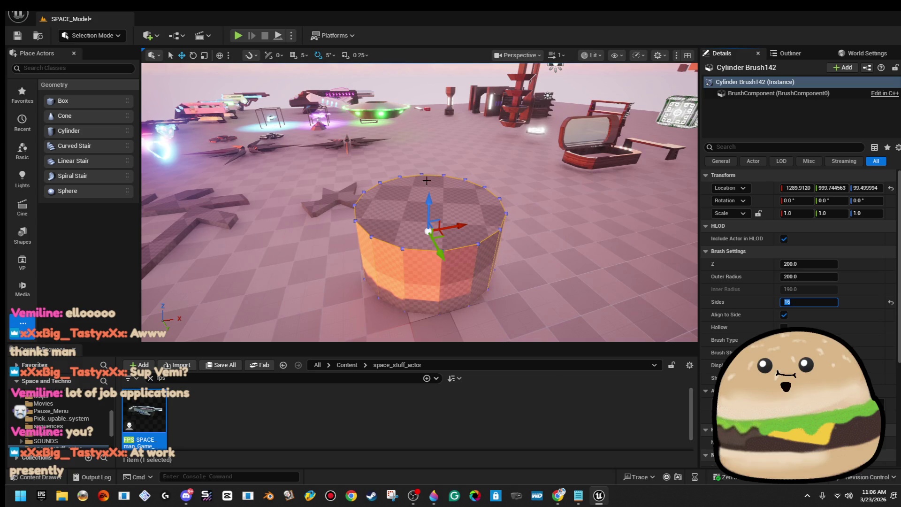
{"action": "left_click", "coordinate": [90, 35]}
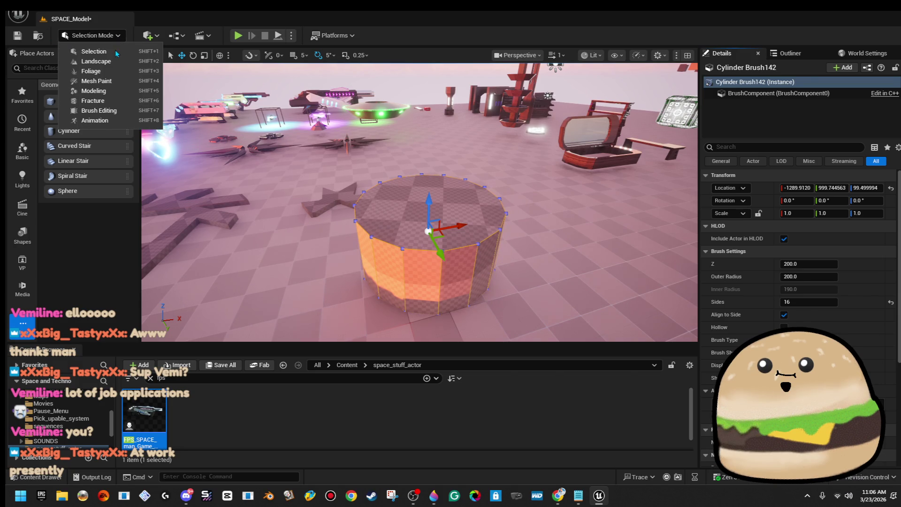
{"action": "left_click", "coordinate": [112, 110]}
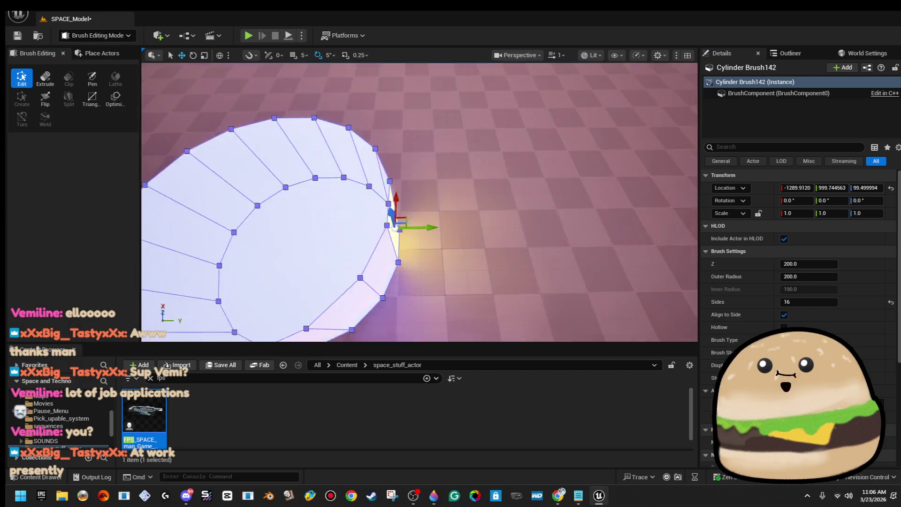
Push vertex groups inward and stretch the right vertices outward into star spikes.
{"action": "key", "text": "f"}
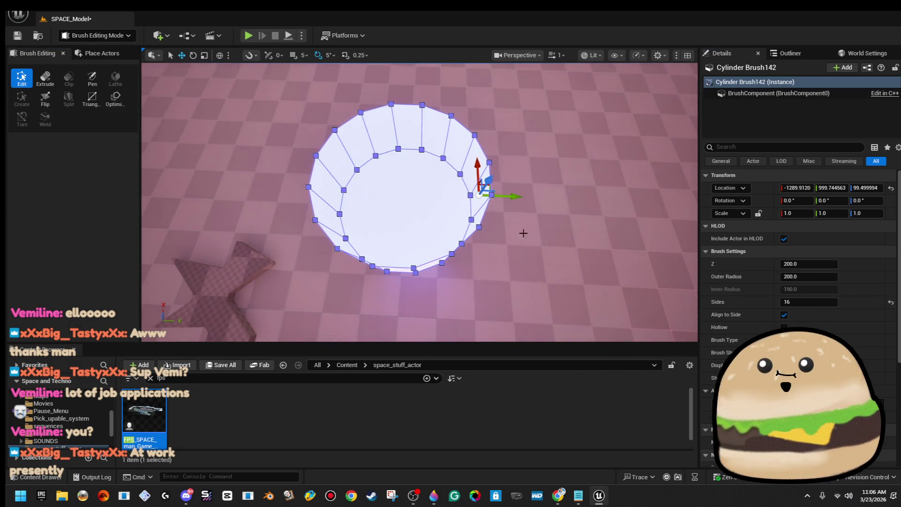
{"action": "mouse_move", "coordinate": [517, 197]}
{"action": "left_mouse_down"}
{"action": "mouse_move", "coordinate": [470, 197]}
{"action": "mouse_move", "coordinate": [446, 183]}
{"action": "mouse_move", "coordinate": [436, 202]}
{"action": "mouse_move", "coordinate": [429, 185]}
{"action": "mouse_move", "coordinate": [389, 214]}
{"action": "mouse_move", "coordinate": [399, 207]}
{"action": "mouse_move", "coordinate": [399, 230]}
{"action": "mouse_move", "coordinate": [395, 197]}
{"action": "mouse_move", "coordinate": [396, 221]}
{"action": "mouse_move", "coordinate": [475, 234]}
{"action": "mouse_move", "coordinate": [482, 215]}
{"action": "mouse_move", "coordinate": [505, 203]}
{"action": "left_mouse_up"}
{"action": "mouse_move", "coordinate": [465, 166]}
{"action": "left_mouse_down"}
{"action": "mouse_move", "coordinate": [389, 219]}
{"action": "mouse_move", "coordinate": [316, 247]}
{"action": "mouse_move", "coordinate": [695, 251]}
{"action": "mouse_move", "coordinate": [378, 136]}
{"action": "left_mouse_up"}
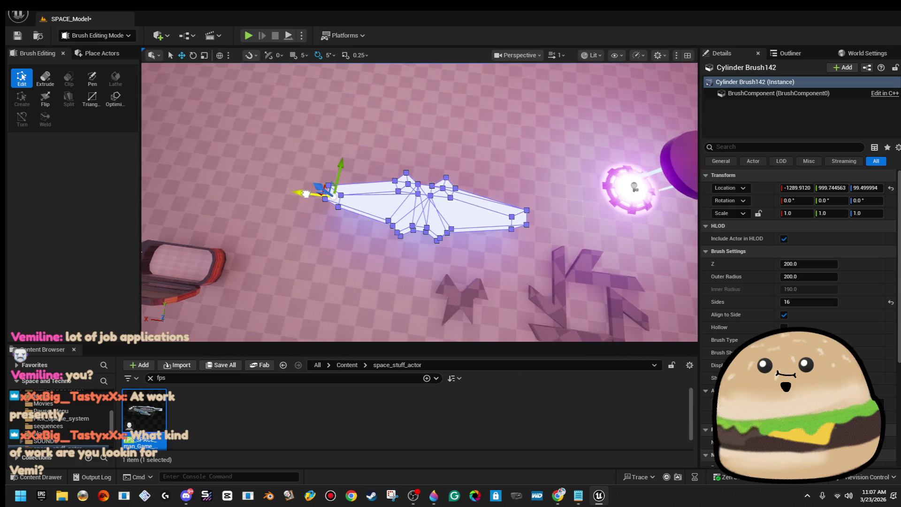
{"action": "mouse_move", "coordinate": [306, 194]}
{"action": "left_mouse_down"}
{"action": "mouse_move", "coordinate": [329, 225]}
{"action": "mouse_move", "coordinate": [497, 108]}
{"action": "mouse_move", "coordinate": [442, 258]}
{"action": "left_mouse_up"}
{"action": "left_click_drag", "start_coordinate": [484, 211], "coordinate": [506, 219]}
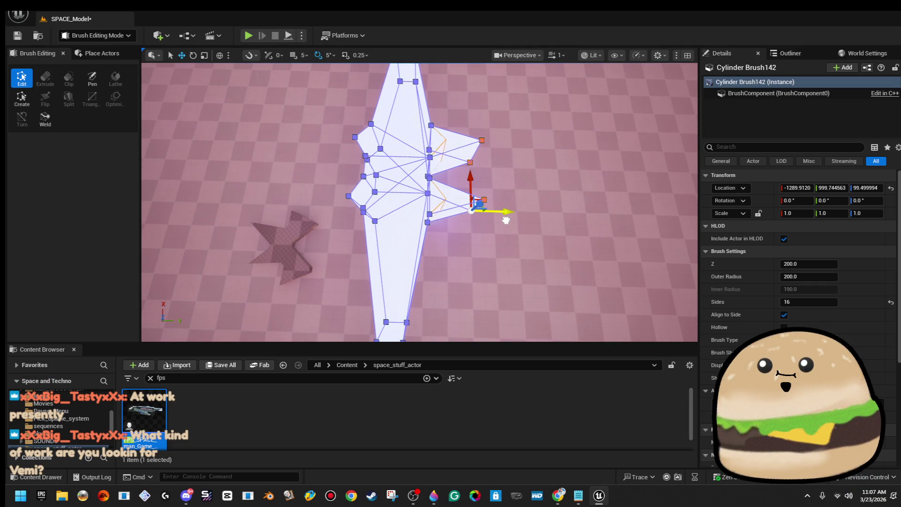
{"action": "left_click_drag", "start_coordinate": [505, 219], "coordinate": [414, 178]}
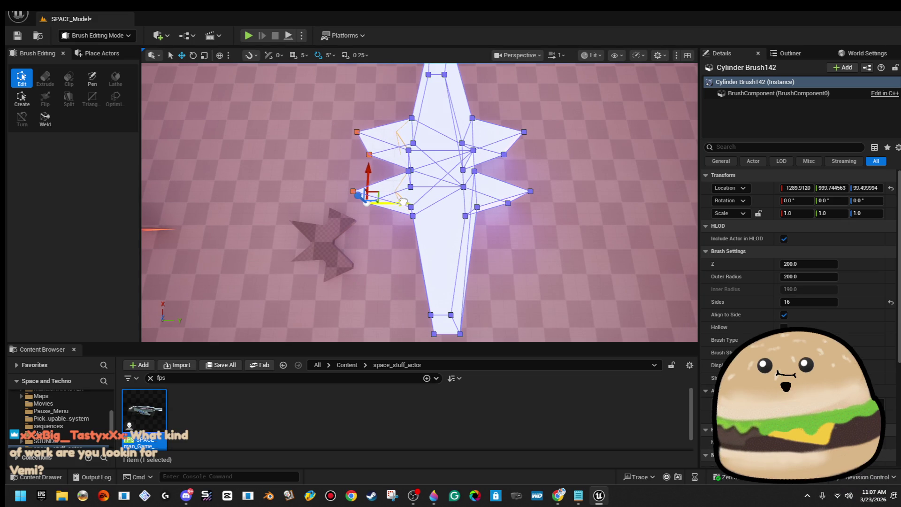
{"action": "mouse_move", "coordinate": [407, 198]}
{"action": "left_mouse_down"}
{"action": "mouse_move", "coordinate": [431, 185]}
{"action": "mouse_move", "coordinate": [621, 161]}
{"action": "mouse_move", "coordinate": [386, 143]}
{"action": "mouse_move", "coordinate": [423, 122]}
{"action": "mouse_move", "coordinate": [559, 89]}
{"action": "mouse_move", "coordinate": [457, 161]}
{"action": "mouse_move", "coordinate": [428, 170]}
{"action": "left_mouse_up"}
Inspect the finished star brush from close up and low side angles.
{"action": "left_click", "coordinate": [415, 145]}
{"action": "mouse_move", "coordinate": [454, 143]}
{"action": "left_mouse_down"}
{"action": "mouse_move", "coordinate": [371, 142]}
{"action": "mouse_move", "coordinate": [374, 172]}
{"action": "left_mouse_up"}
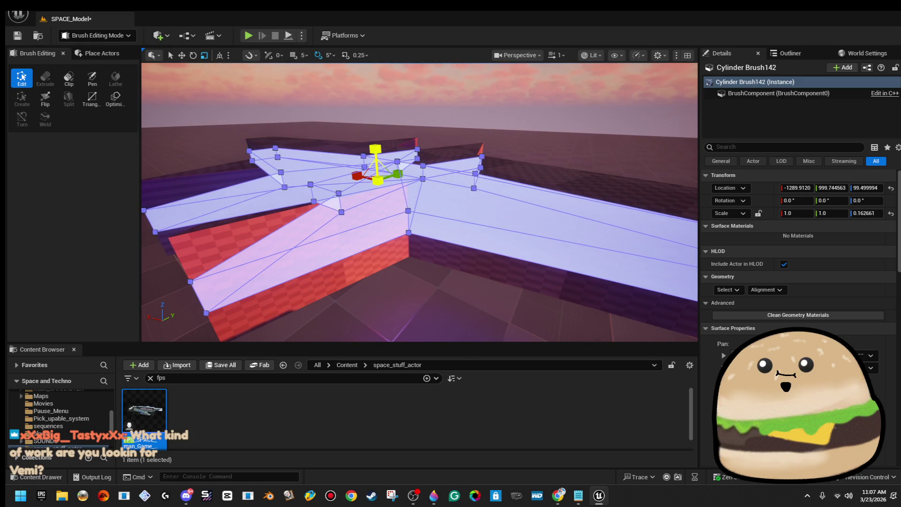
{"action": "scroll", "coordinate": [431, 101], "scroll_direction": "down", "scroll_amount": 5}
{"action": "left_click", "coordinate": [431, 101]}
{"action": "mouse_move", "coordinate": [431, 101]}
{"action": "left_mouse_down"}
{"action": "mouse_move", "coordinate": [430, 136]}
{"action": "mouse_move", "coordinate": [420, 113]}
{"action": "mouse_move", "coordinate": [404, 120]}
{"action": "mouse_move", "coordinate": [429, 109]}
{"action": "left_mouse_up"}
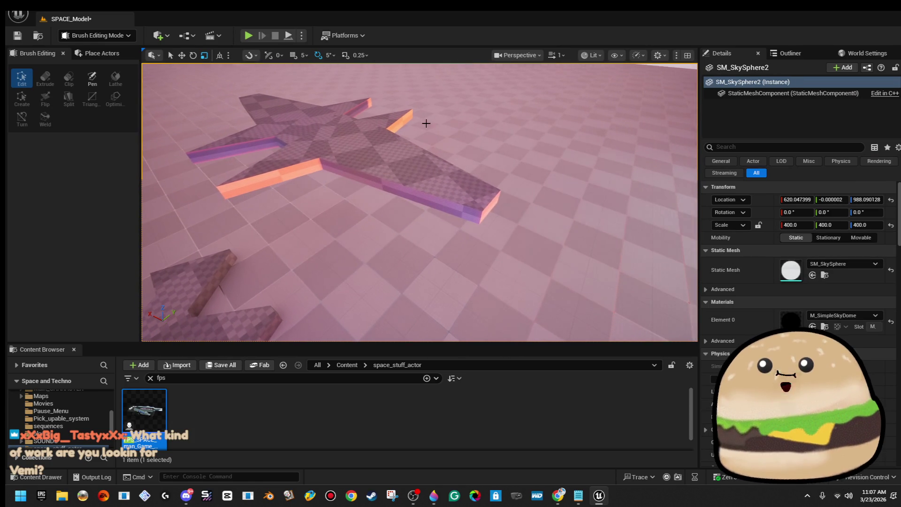
{"action": "left_click", "coordinate": [480, 204]}
{"action": "scroll", "coordinate": [479, 204], "scroll_direction": "up", "scroll_amount": 3}
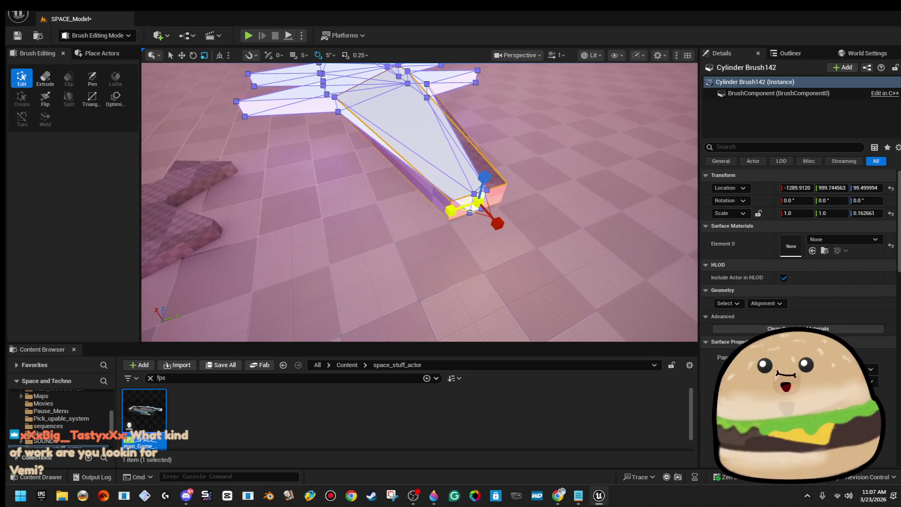
{"action": "mouse_move", "coordinate": [478, 202]}
{"action": "left_mouse_down"}
{"action": "mouse_move", "coordinate": [350, 181]}
{"action": "mouse_move", "coordinate": [350, 141]}
{"action": "mouse_move", "coordinate": [329, 159]}
{"action": "mouse_move", "coordinate": [338, 169]}
{"action": "left_mouse_up"}
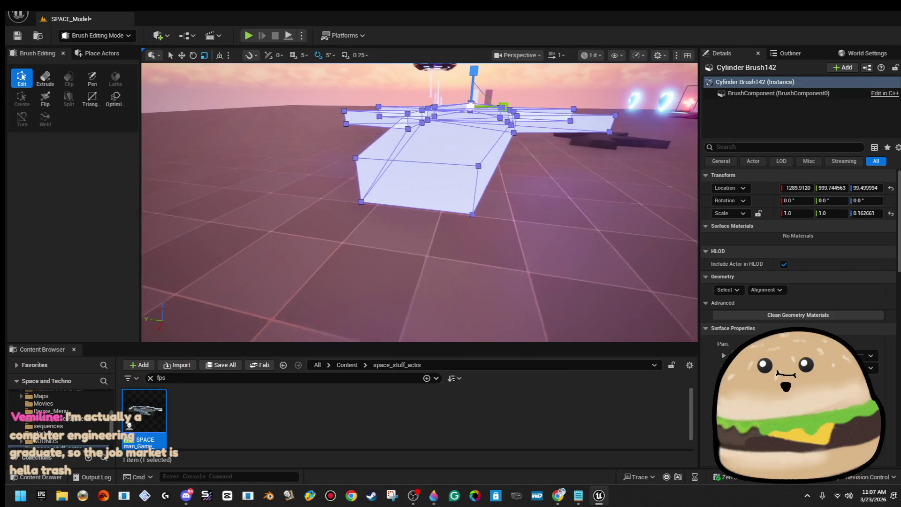
{"action": "left_click", "coordinate": [416, 187]}
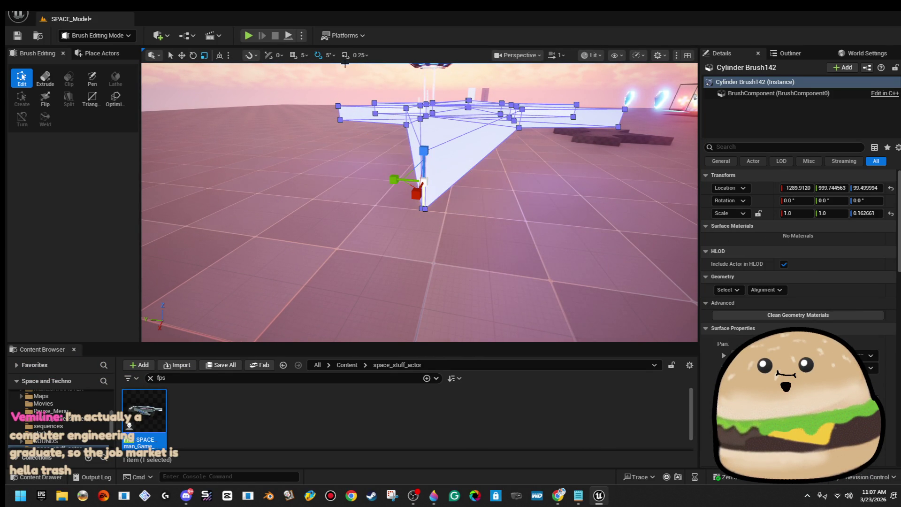
{"action": "left_click", "coordinate": [567, 109]}
{"action": "mouse_move", "coordinate": [567, 109]}
{"action": "left_mouse_down"}
{"action": "mouse_move", "coordinate": [566, 141]}
{"action": "mouse_move", "coordinate": [566, 109]}
{"action": "left_mouse_up"}
{"action": "mouse_move", "coordinate": [322, 120]}
{"action": "left_mouse_down"}
{"action": "mouse_move", "coordinate": [300, 123]}
{"action": "mouse_move", "coordinate": [322, 119]}
{"action": "left_mouse_up"}
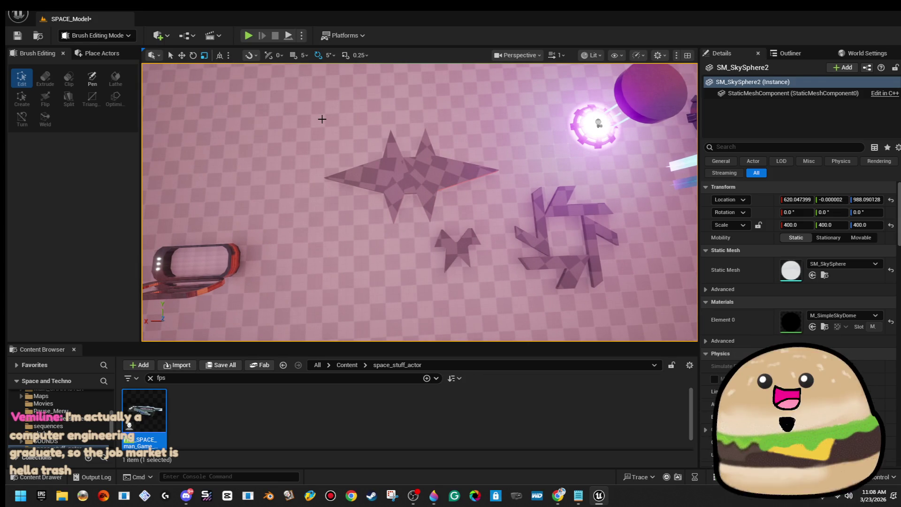
Scale the star brush down to about 0.43 and shrink its top face.
{"action": "mouse_move", "coordinate": [429, 162]}
{"action": "left_mouse_down"}
{"action": "mouse_move", "coordinate": [428, 188]}
{"action": "mouse_move", "coordinate": [428, 162]}
{"action": "left_mouse_up"}
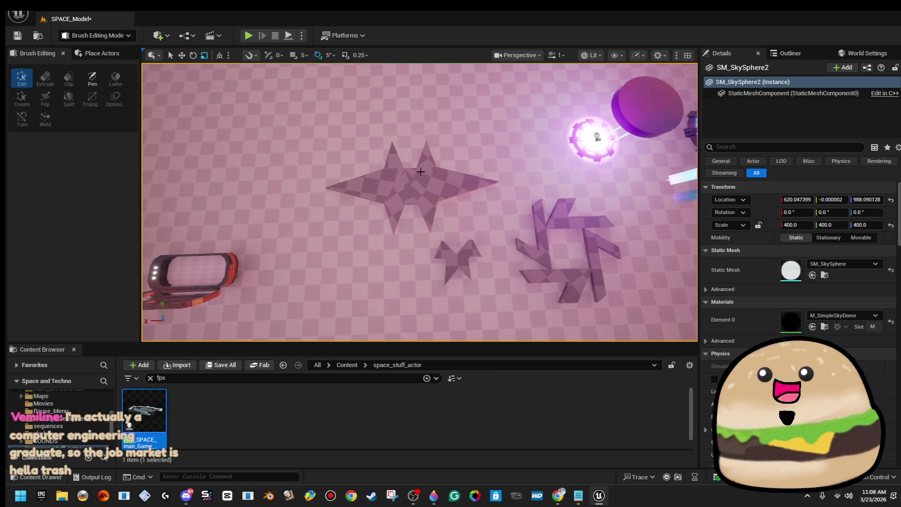
{"action": "left_click", "coordinate": [428, 162]}
{"action": "scroll", "coordinate": [428, 162], "scroll_direction": "up", "scroll_amount": 8}
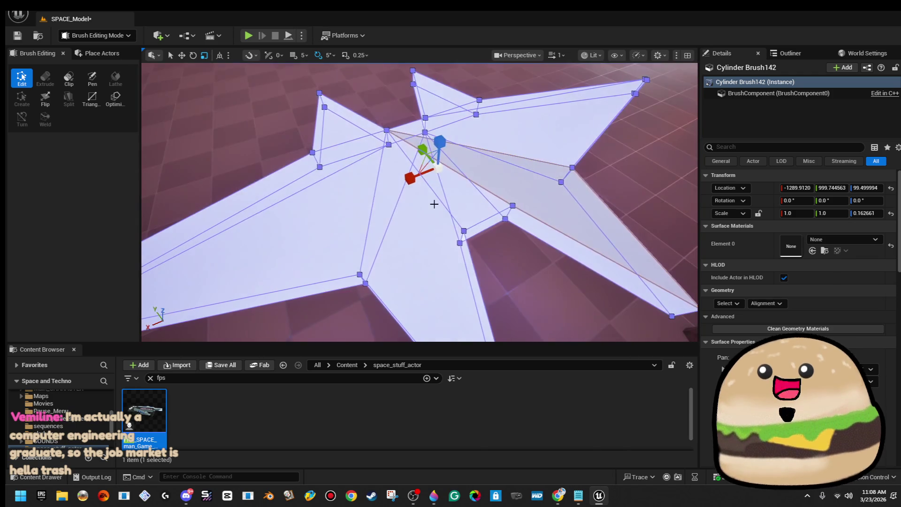
{"action": "left_click_drag", "start_coordinate": [439, 170], "coordinate": [424, 199]}
{"action": "scroll", "coordinate": [423, 200], "scroll_direction": "up", "scroll_amount": 6}
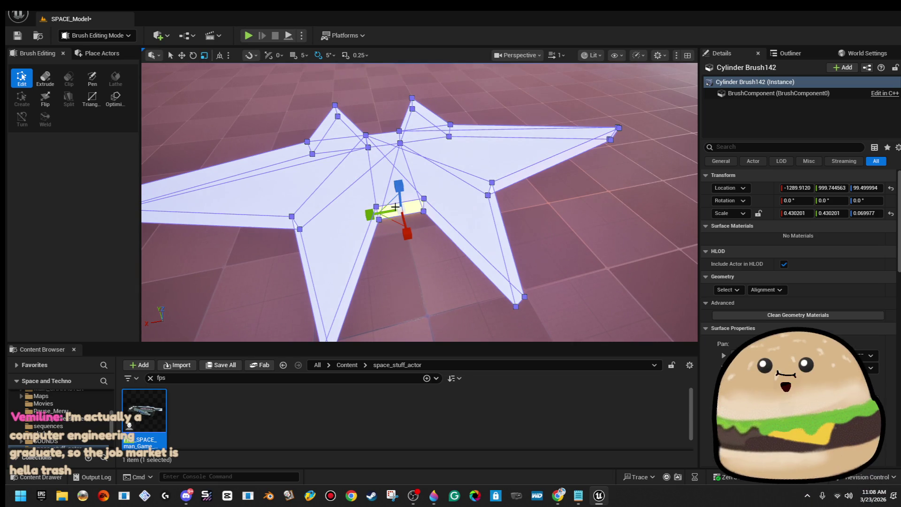
{"action": "left_click_drag", "start_coordinate": [371, 215], "coordinate": [387, 212]}
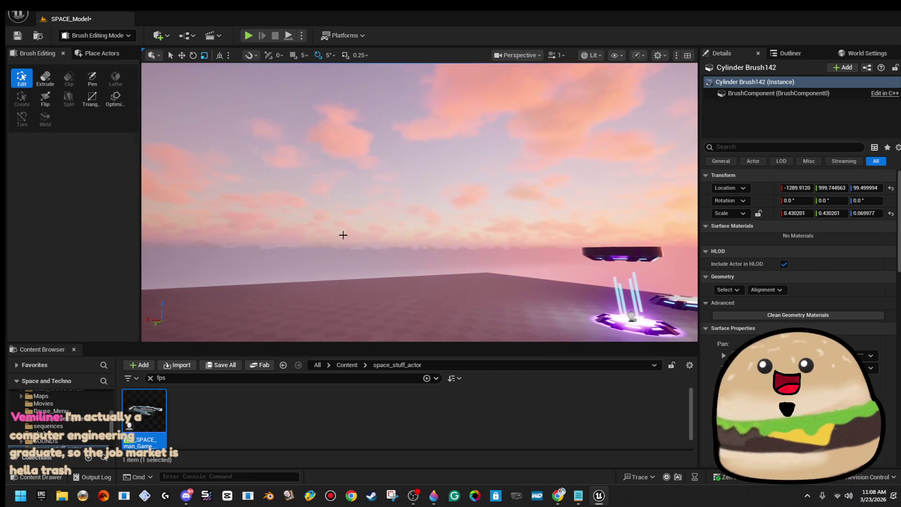
{"action": "left_click", "coordinate": [343, 238]}
Alt-drag a duplicate star brush, Cylinder Brush143, beside the original.
{"action": "scroll", "coordinate": [420, 202], "scroll_direction": "down", "scroll_amount": 5}
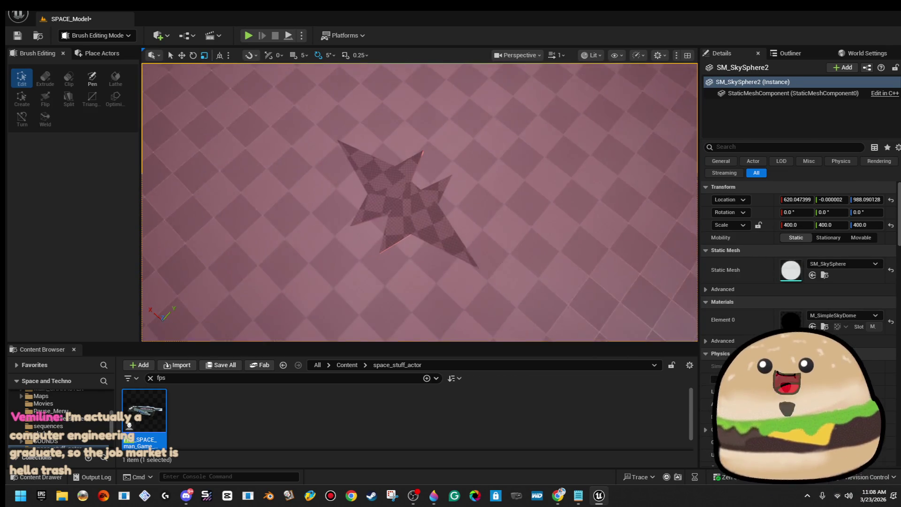
{"action": "left_click_drag", "start_coordinate": [348, 229], "coordinate": [348, 229]}
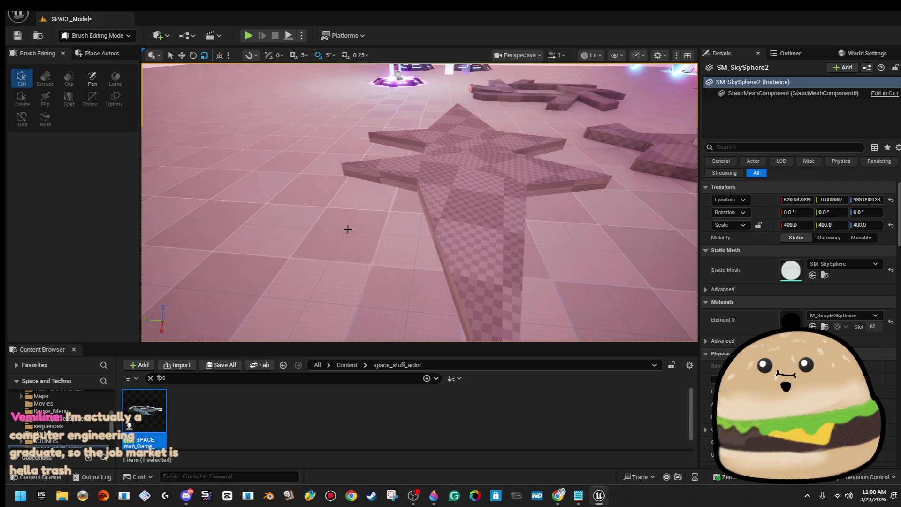
{"action": "left_click", "coordinate": [470, 202]}
{"action": "key", "text": "f"}
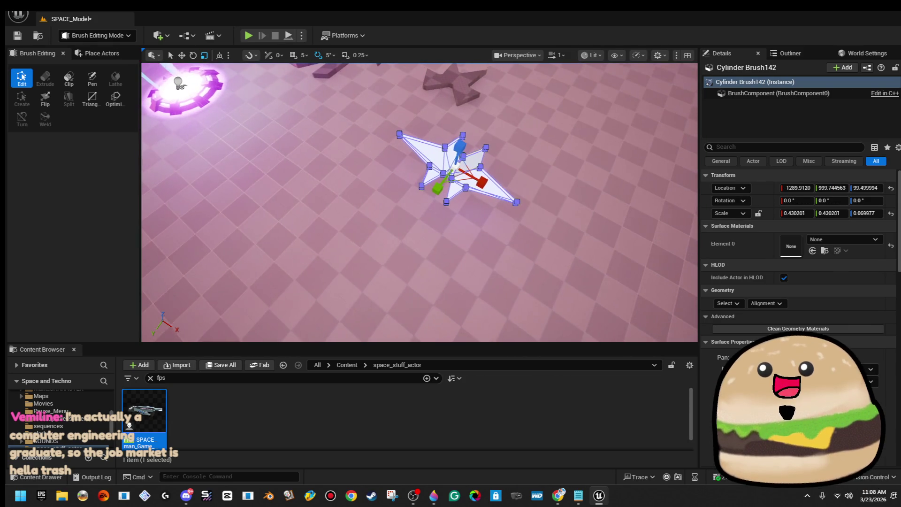
{"action": "left_click_drag", "start_coordinate": [487, 183], "coordinate": [516, 185]}
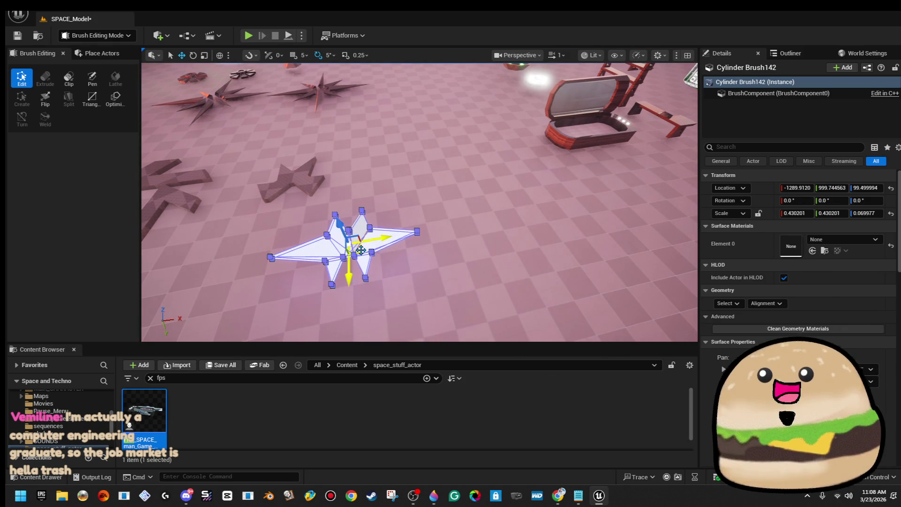
{"action": "left_click_drag", "start_coordinate": [362, 248], "coordinate": [456, 147]}
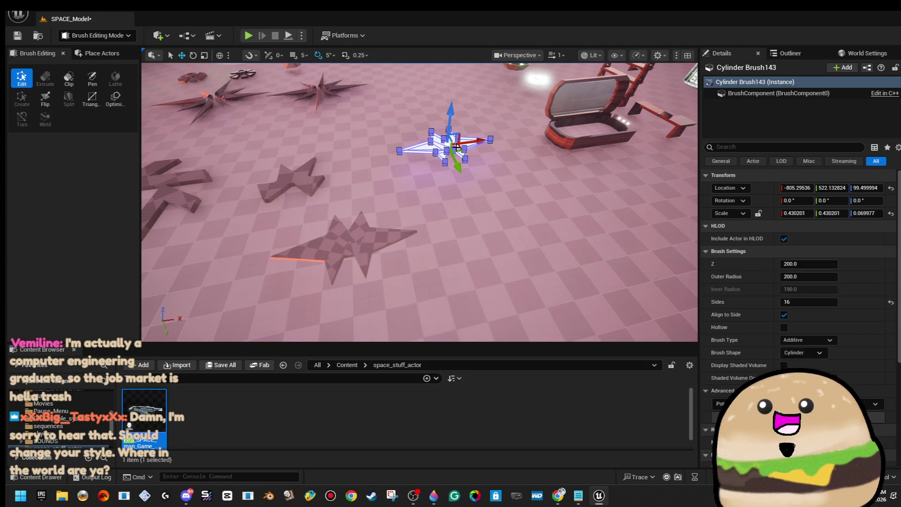
Rotate the star copy 90 degrees so it stands upright through the flat star.
{"action": "mouse_move", "coordinate": [457, 147]}
{"action": "left_mouse_down"}
{"action": "mouse_move", "coordinate": [457, 197]}
{"action": "mouse_move", "coordinate": [456, 152]}
{"action": "left_mouse_up"}
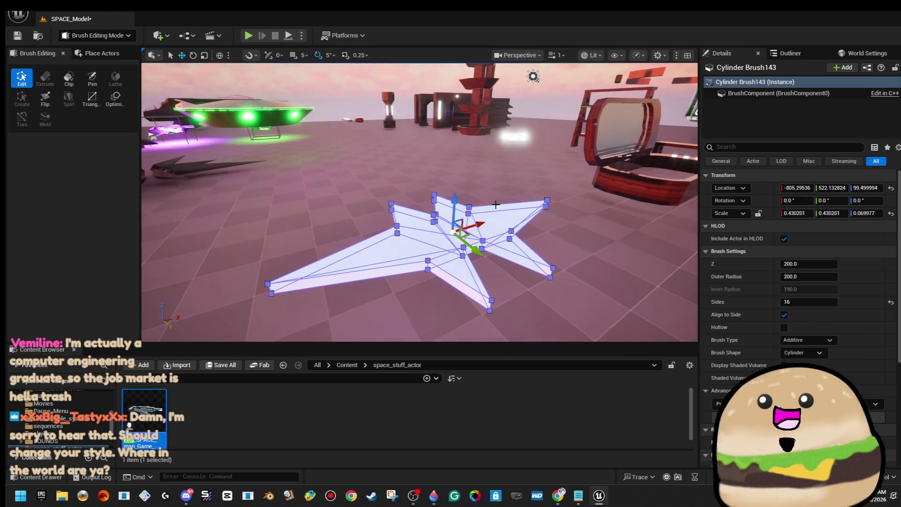
{"action": "key", "text": "e"}
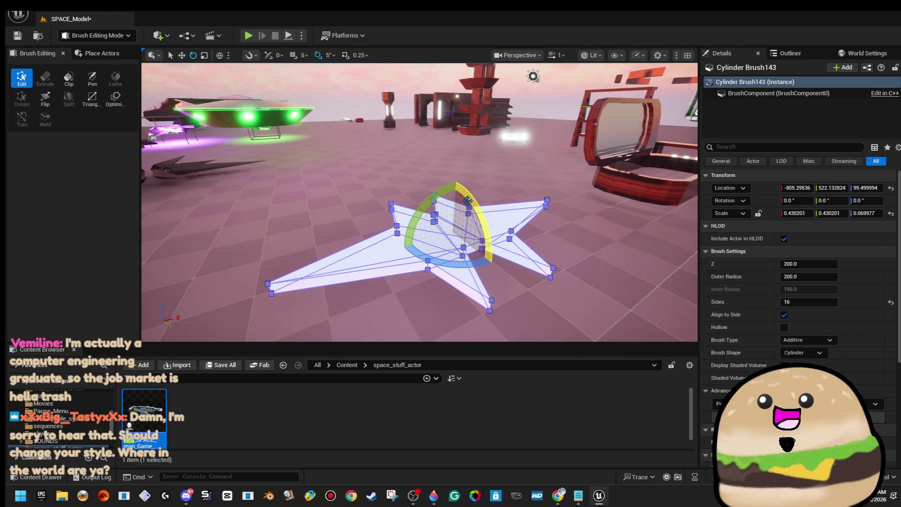
{"action": "mouse_move", "coordinate": [468, 201]}
{"action": "left_mouse_down"}
{"action": "mouse_move", "coordinate": [512, 263]}
{"action": "mouse_move", "coordinate": [508, 279]}
{"action": "left_mouse_up"}
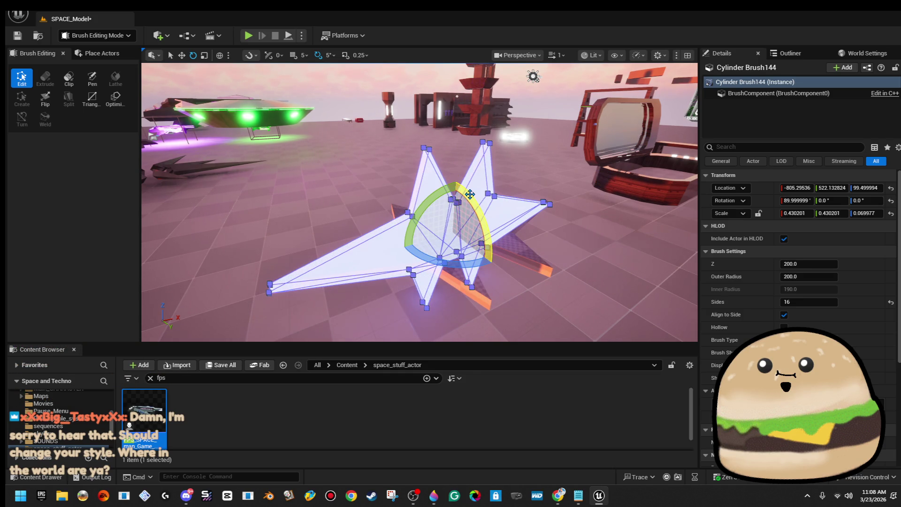
Select both star brushes and apply Align Surface Box to their surfaces.
{"action": "left_click", "coordinate": [587, 150]}
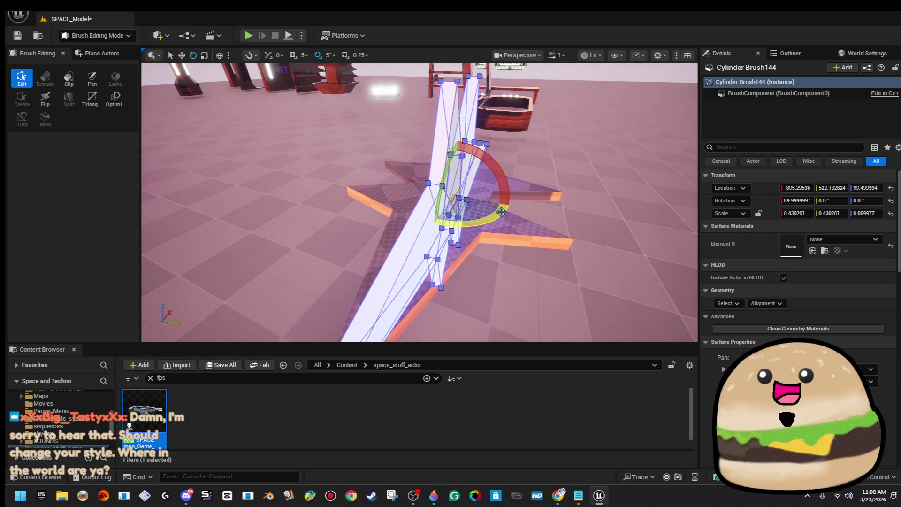
{"action": "left_click", "coordinate": [540, 195], "text": "ctrl"}
{"action": "left_click", "coordinate": [728, 237]}
{"action": "left_click", "coordinate": [765, 237]}
{"action": "left_click", "coordinate": [798, 295]}
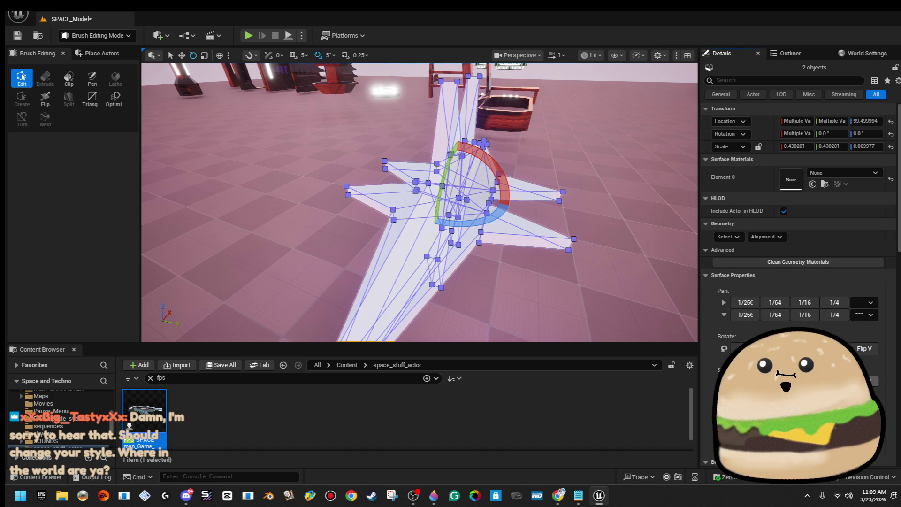
{"action": "left_click", "coordinate": [613, 145]}
Save the map, then select the flat star's matching-material surfaces and realign them.
{"action": "left_click_drag", "start_coordinate": [612, 145], "coordinate": [495, 87]}
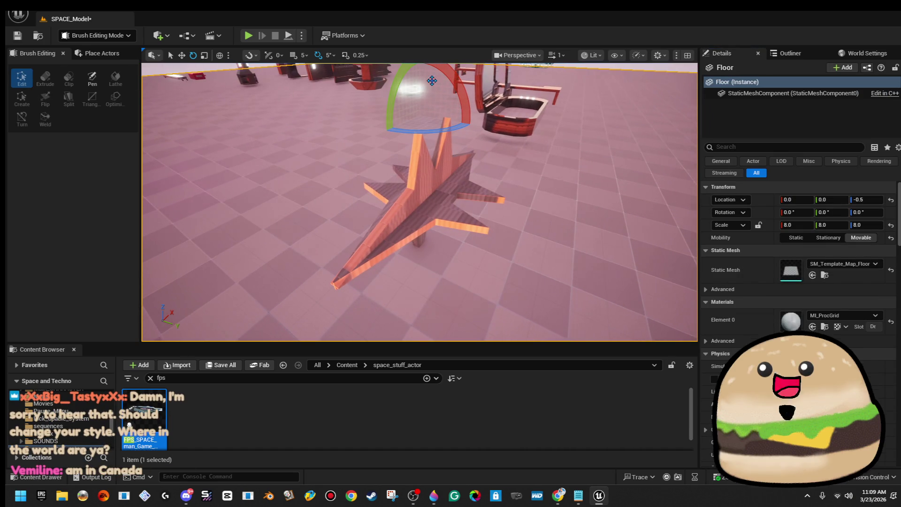
{"action": "left_click", "coordinate": [13, 37]}
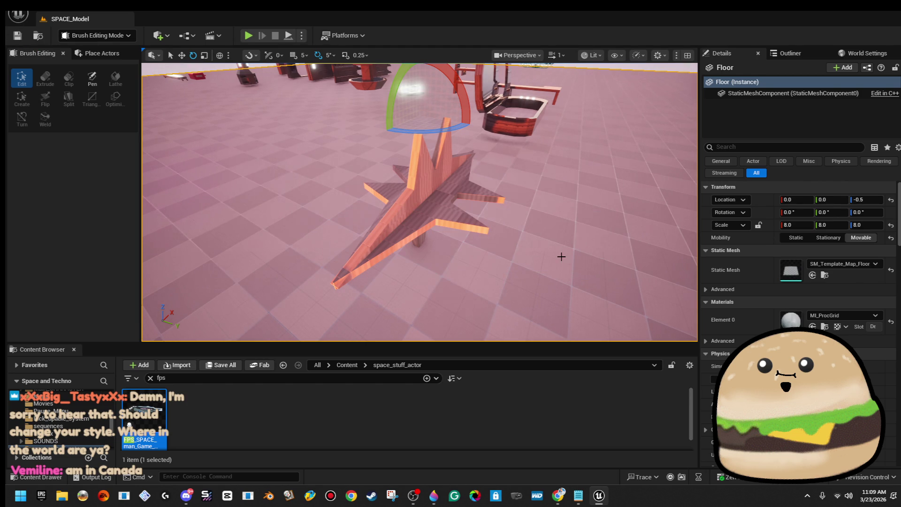
{"action": "left_click", "coordinate": [464, 223]}
{"action": "left_click", "coordinate": [727, 303]}
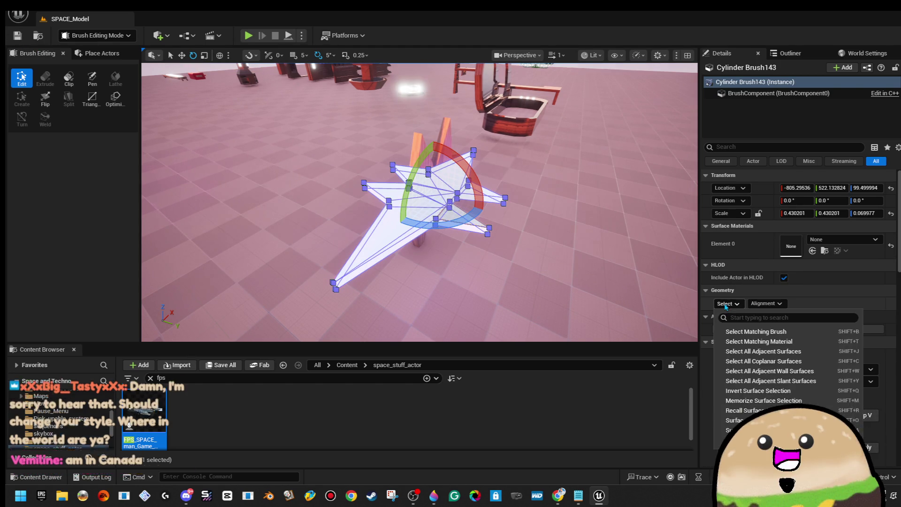
{"action": "left_click", "coordinate": [757, 341]}
{"action": "left_click", "coordinate": [767, 304]}
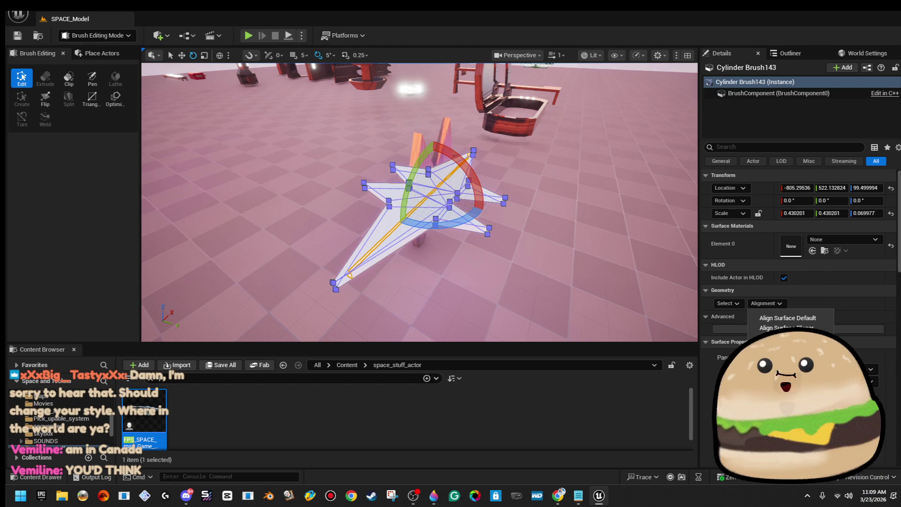
{"action": "left_click", "coordinate": [746, 330]}
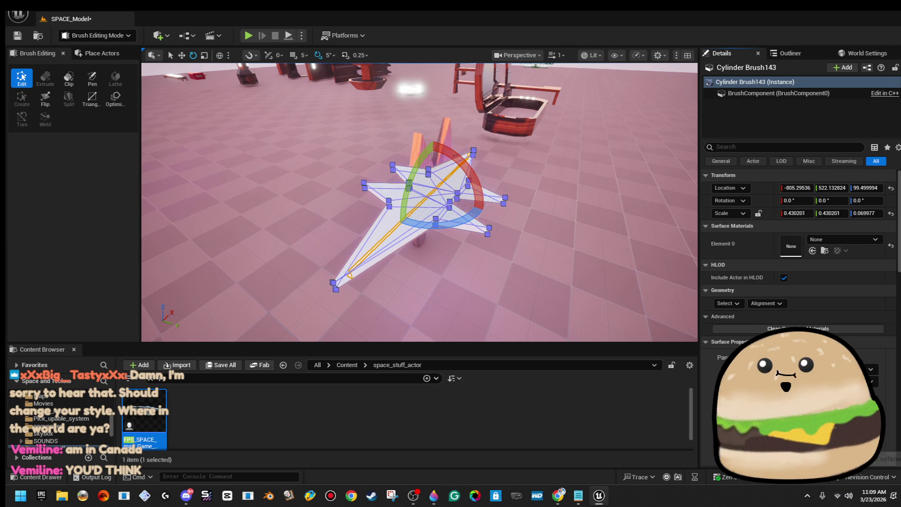
Set Surface Properties Scale U to 4.0 on the upright star's matching surfaces.
{"action": "left_click", "coordinate": [478, 125]}
{"action": "scroll", "coordinate": [477, 125], "scroll_direction": "up", "scroll_amount": 10}
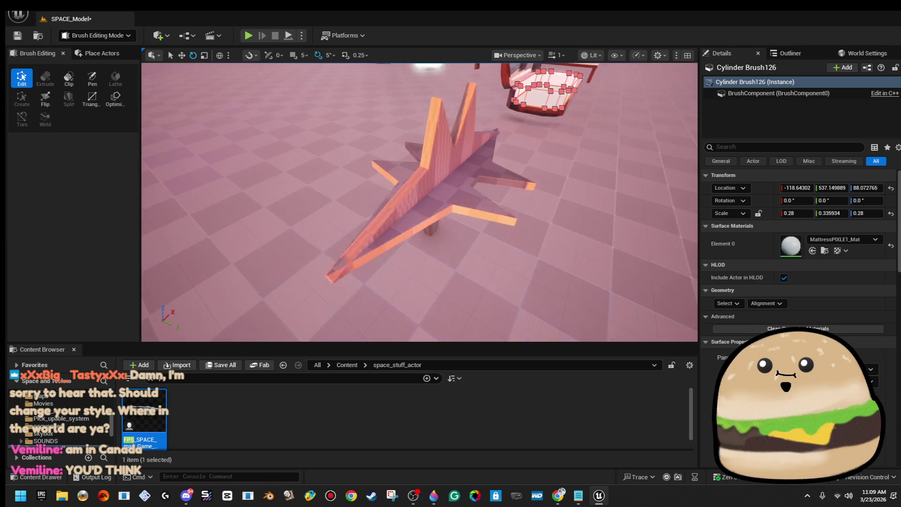
{"action": "left_click", "coordinate": [477, 124]}
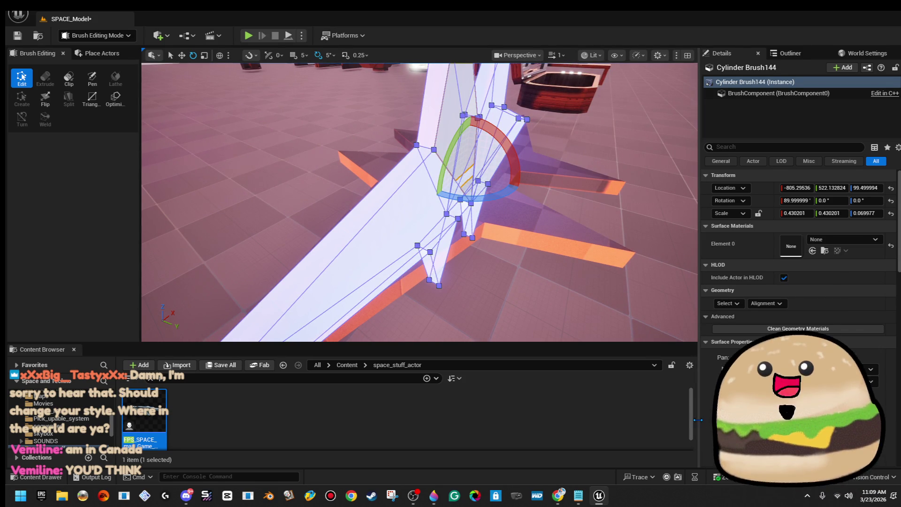
{"action": "left_click_drag", "start_coordinate": [700, 420], "coordinate": [646, 421]}
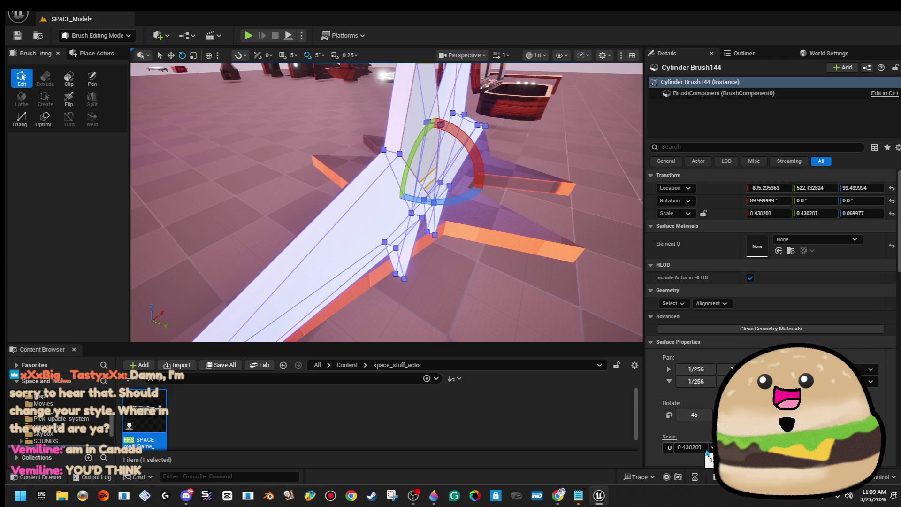
{"action": "left_click", "coordinate": [689, 447]}
{"action": "type", "text": "4.0"}
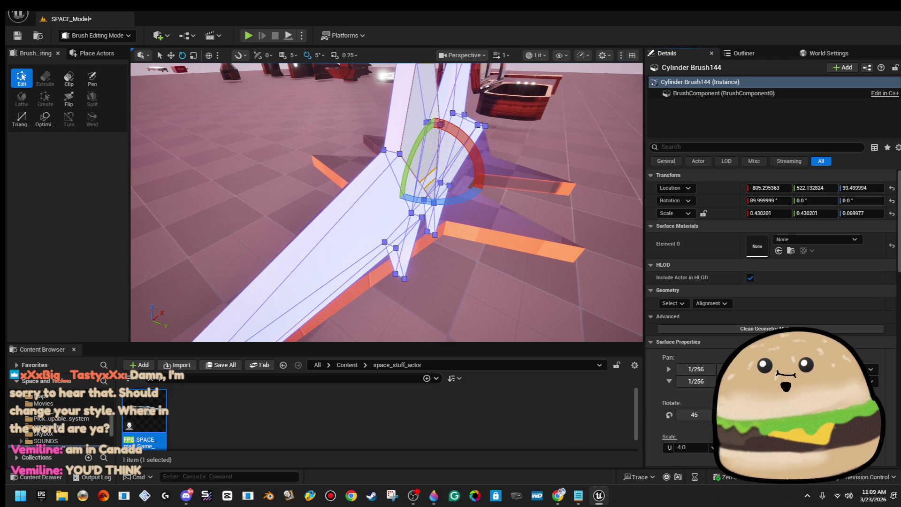
{"action": "left_click", "coordinate": [561, 153]}
{"action": "scroll", "coordinate": [386, 202], "scroll_direction": "up", "scroll_amount": 5}
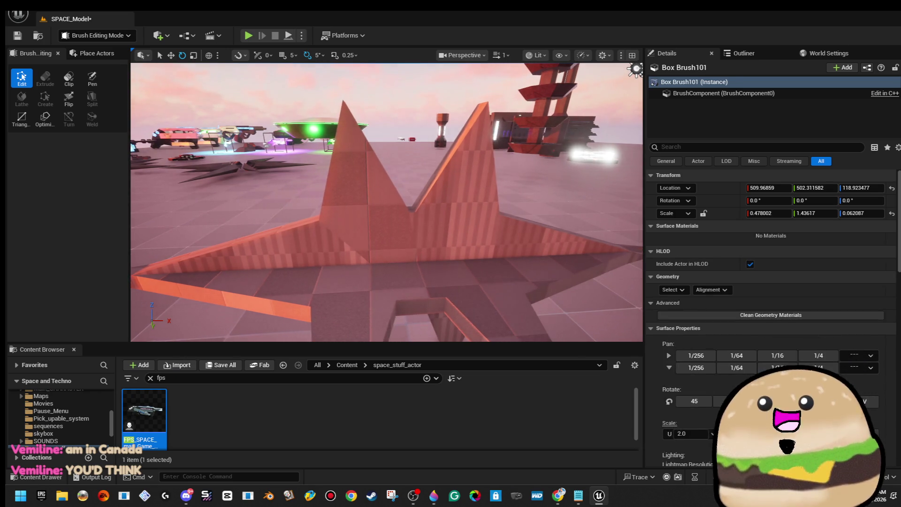
{"action": "left_click", "coordinate": [387, 202]}
{"action": "left_click", "coordinate": [674, 303]}
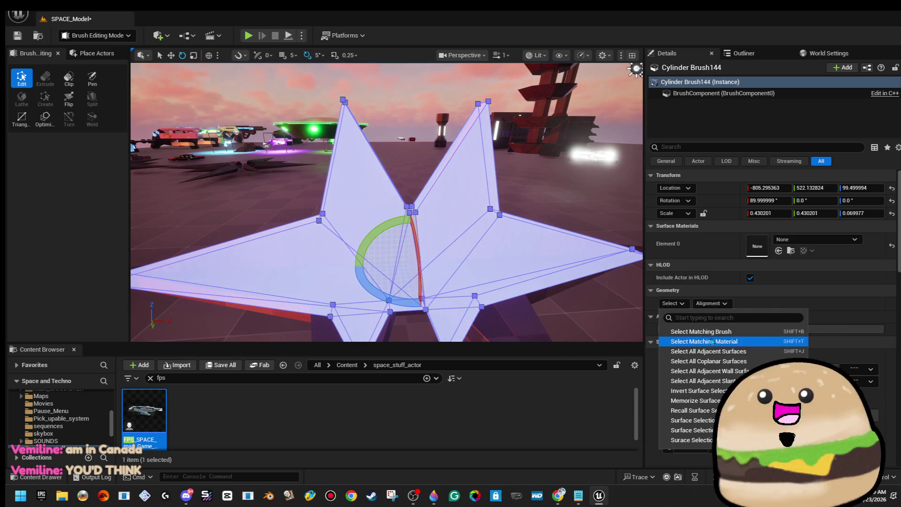
{"action": "left_click", "coordinate": [712, 342]}
{"action": "left_click", "coordinate": [699, 447]}
{"action": "type", "text": "4"}
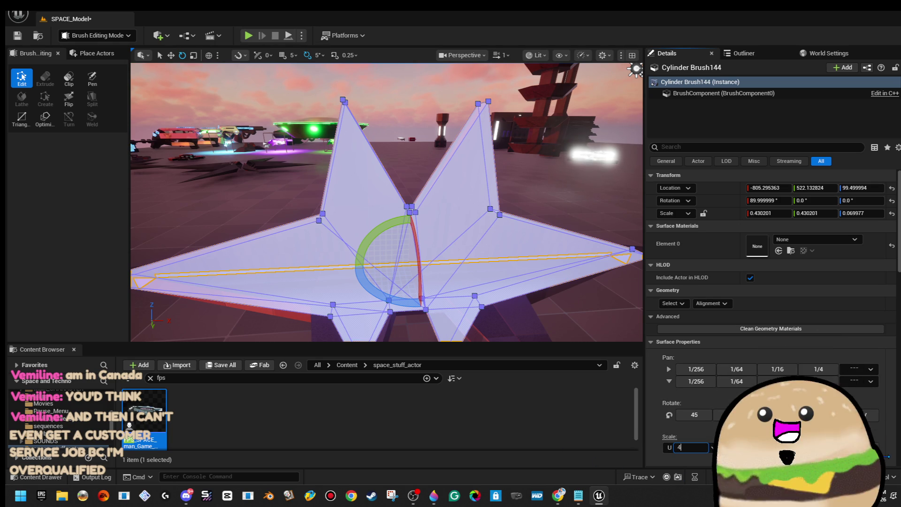
{"action": "left_click", "coordinate": [561, 171]}
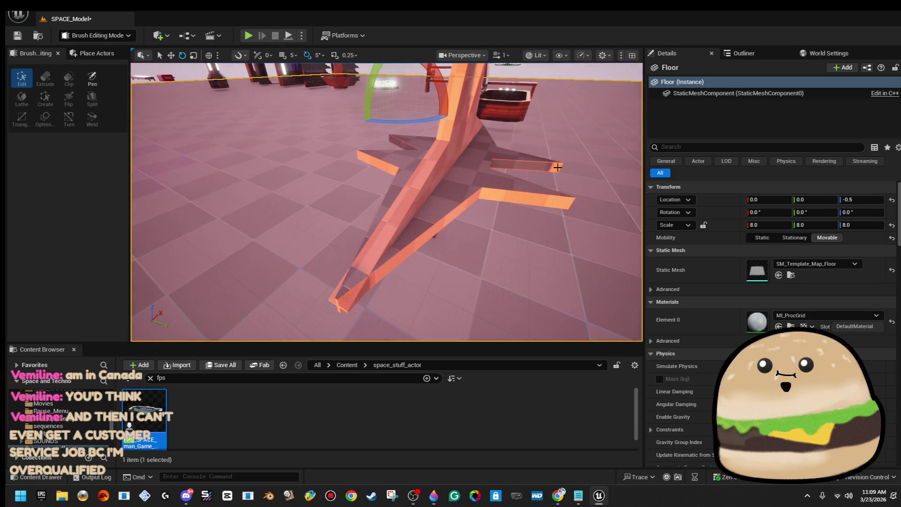
Select both crossed star brushes and scale them down along X to about 0.289.
{"action": "left_click_drag", "start_coordinate": [571, 230], "coordinate": [553, 202]}
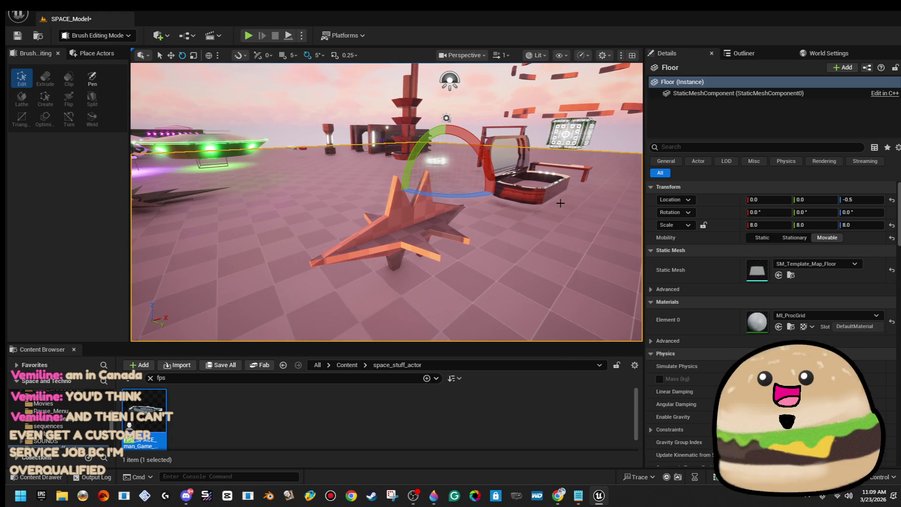
{"action": "left_click", "coordinate": [427, 214]}
{"action": "left_click_drag", "start_coordinate": [500, 212], "coordinate": [440, 235]}
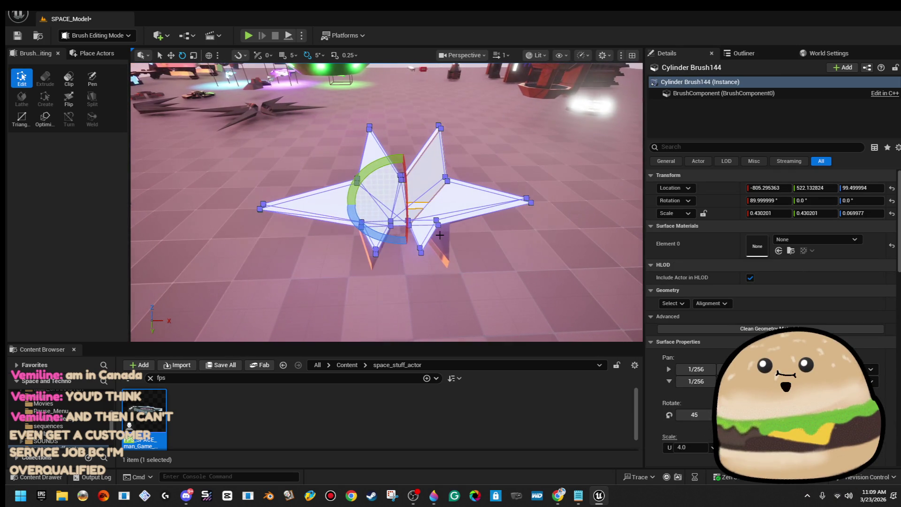
{"action": "left_click", "coordinate": [370, 231], "text": "ctrl"}
{"action": "key", "text": "r"}
{"action": "mouse_move", "coordinate": [428, 203]}
{"action": "left_mouse_down"}
{"action": "mouse_move", "coordinate": [385, 209]}
{"action": "mouse_move", "coordinate": [367, 244]}
{"action": "mouse_move", "coordinate": [455, 199]}
{"action": "left_mouse_up"}
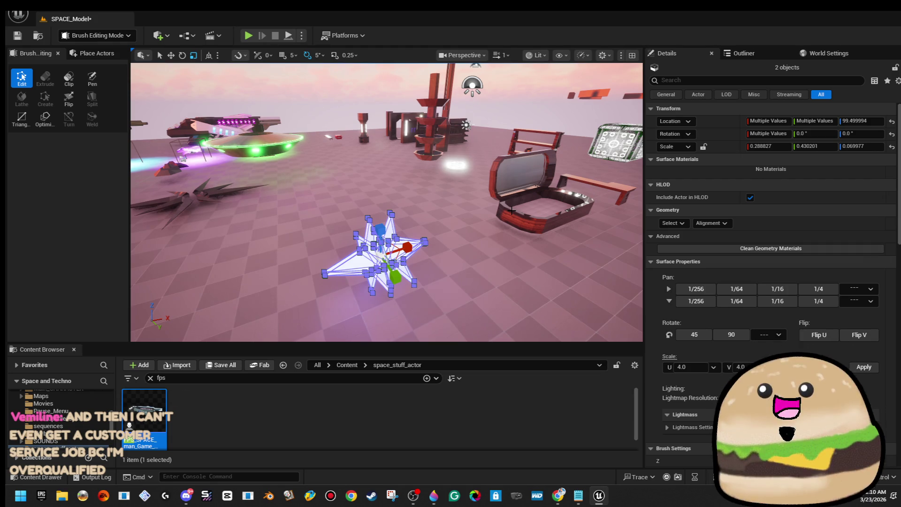
Fly around the stars to inspect them from above and from floor level.
{"action": "left_click", "coordinate": [559, 225]}
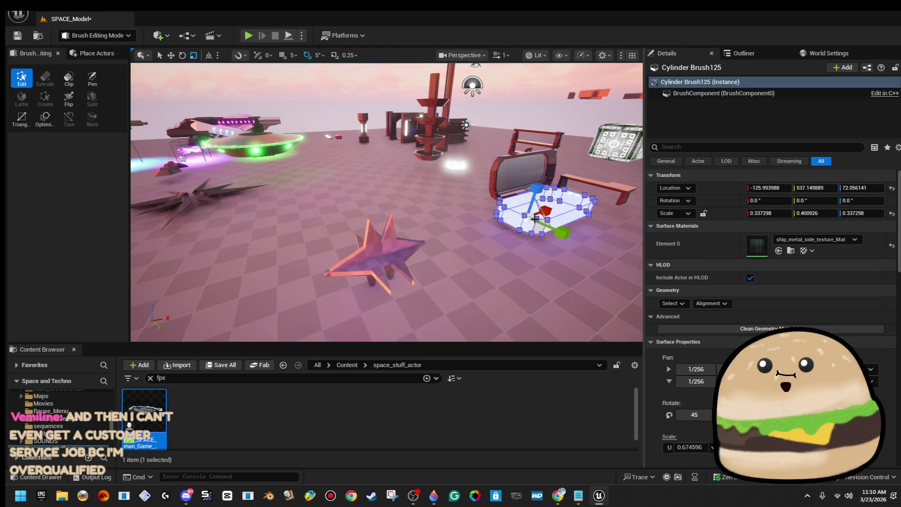
{"action": "left_click_drag", "start_coordinate": [560, 225], "coordinate": [559, 202]}
{"action": "mouse_move", "coordinate": [385, 202]}
{"action": "left_mouse_down"}
{"action": "mouse_move", "coordinate": [329, 197]}
{"action": "mouse_move", "coordinate": [305, 167]}
{"action": "mouse_move", "coordinate": [258, 163]}
{"action": "mouse_move", "coordinate": [263, 197]}
{"action": "left_mouse_up"}
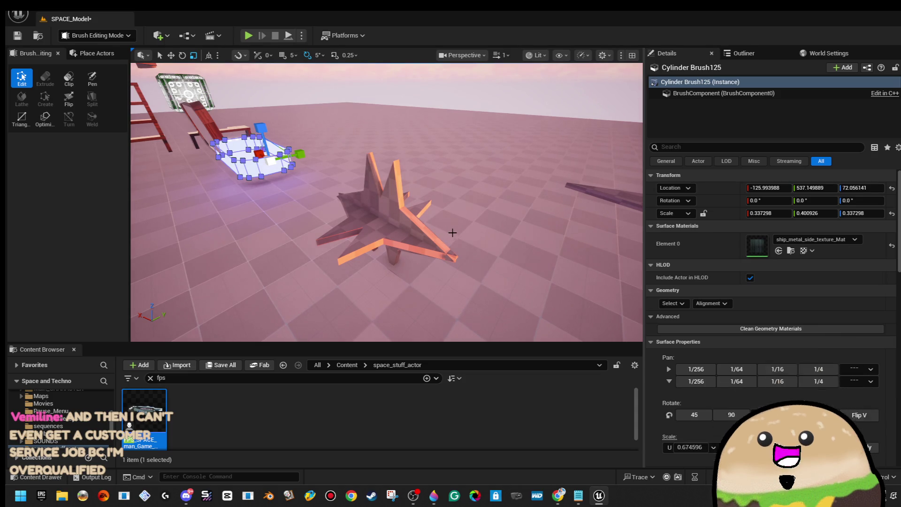
{"action": "mouse_move", "coordinate": [263, 197]}
{"action": "left_mouse_down"}
{"action": "mouse_move", "coordinate": [225, 192]}
{"action": "mouse_move", "coordinate": [256, 197]}
{"action": "mouse_move", "coordinate": [235, 191]}
{"action": "mouse_move", "coordinate": [253, 197]}
{"action": "mouse_move", "coordinate": [244, 198]}
{"action": "left_mouse_up"}
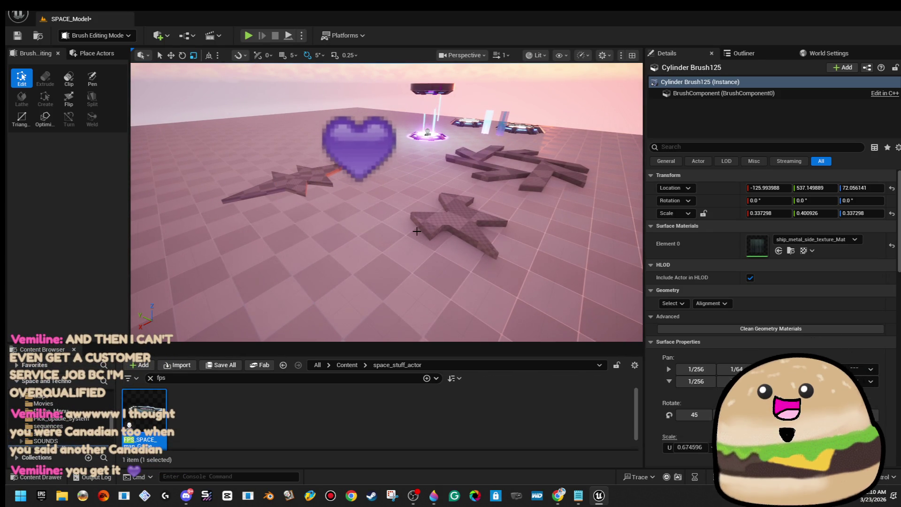
{"action": "left_click_drag", "start_coordinate": [408, 237], "coordinate": [437, 235]}
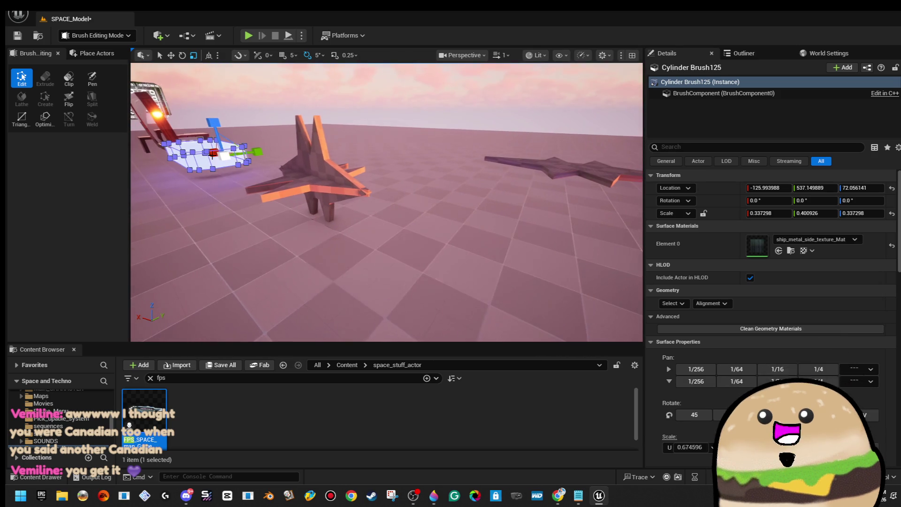
Place Cylinder Brush145 from Geometry, scale it into a wide flat platform, then switch to Chrome.
{"action": "left_click", "coordinate": [96, 54]}
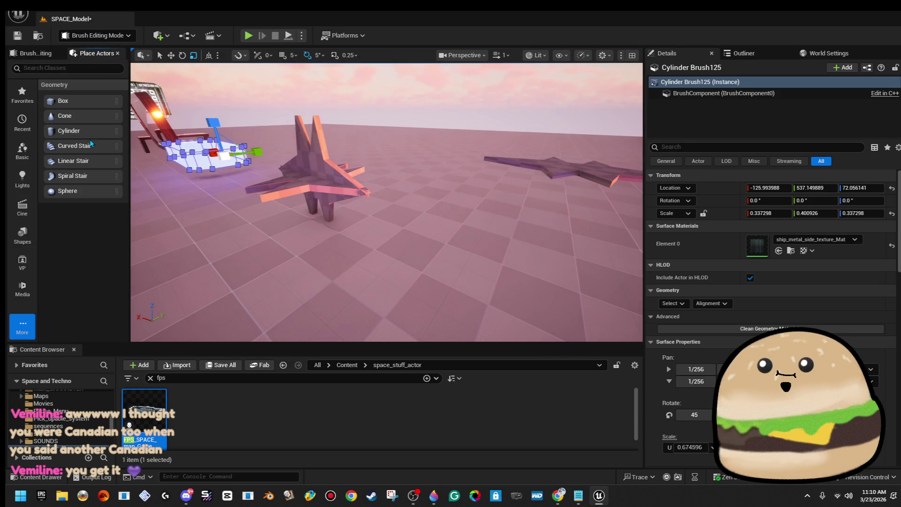
{"action": "mouse_move", "coordinate": [89, 131]}
{"action": "left_mouse_down"}
{"action": "mouse_move", "coordinate": [460, 263]}
{"action": "mouse_move", "coordinate": [497, 253]}
{"action": "mouse_move", "coordinate": [491, 249]}
{"action": "left_mouse_up"}
{"action": "mouse_move", "coordinate": [510, 216]}
{"action": "left_mouse_down"}
{"action": "mouse_move", "coordinate": [500, 224]}
{"action": "mouse_move", "coordinate": [516, 252]}
{"action": "left_mouse_up"}
{"action": "left_click_drag", "start_coordinate": [475, 220], "coordinate": [530, 193]}
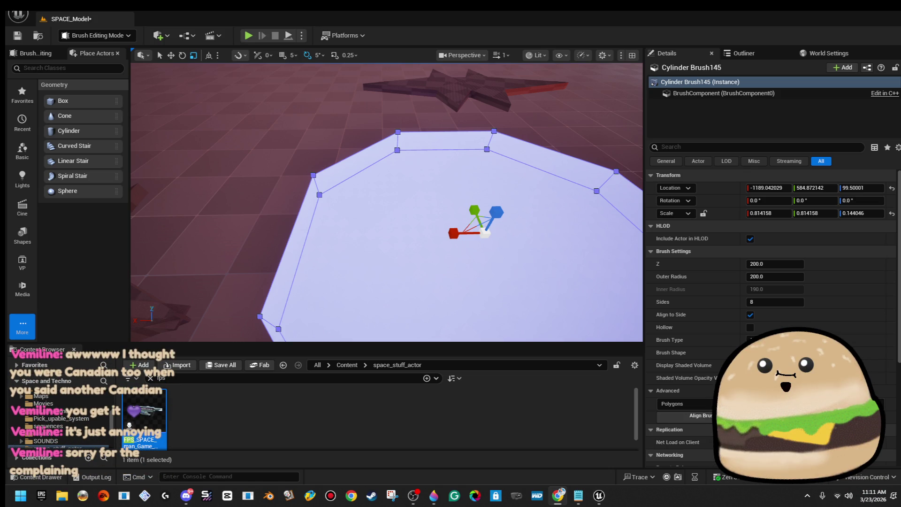
{"action": "key", "text": "alt+Tab"}
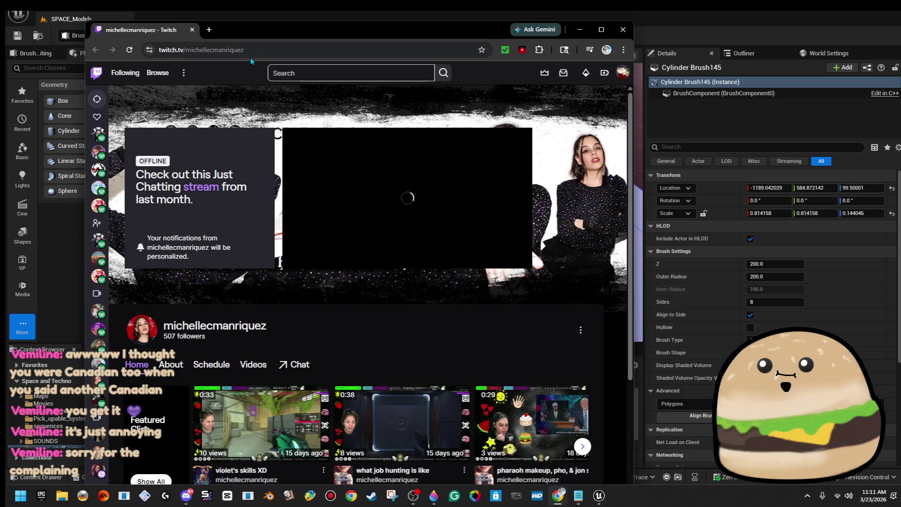
Maximize Chrome, play and pause the pharaoh makeup clip, then close the Twitch tab.
{"action": "double_click", "coordinate": [280, 39]}
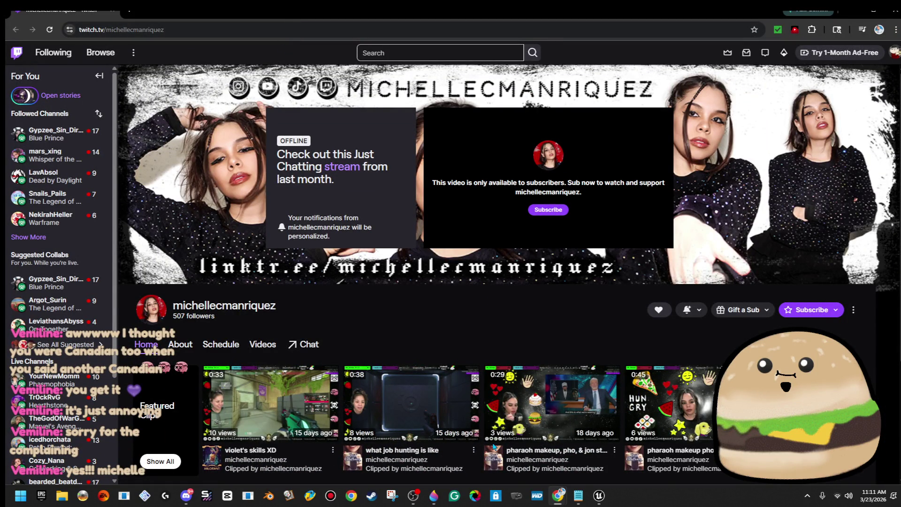
{"action": "left_click", "coordinate": [667, 399]}
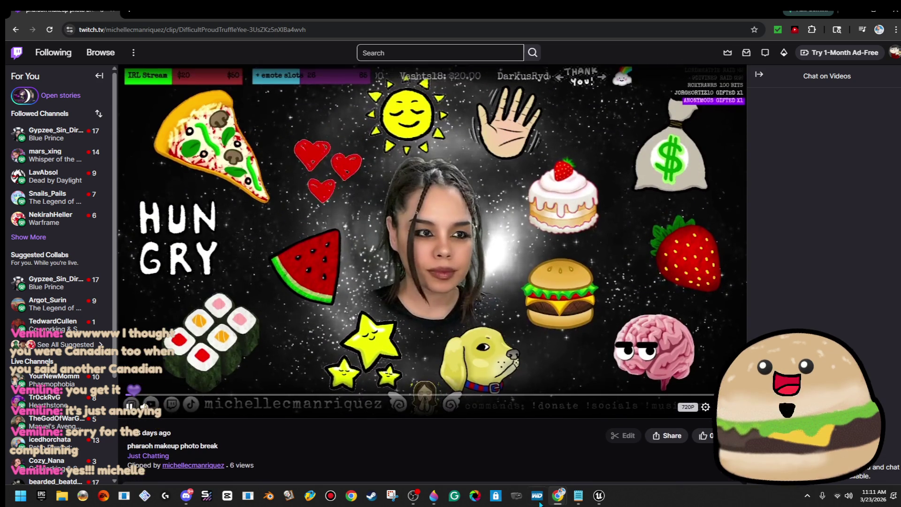
{"action": "mouse_move", "coordinate": [558, 495]}
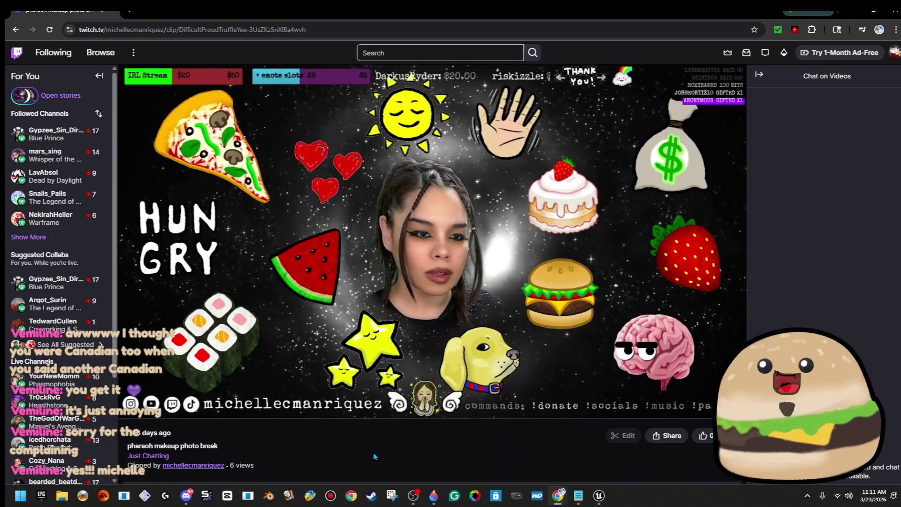
{"action": "mouse_move", "coordinate": [161, 402]}
{"action": "left_click", "coordinate": [130, 406]}
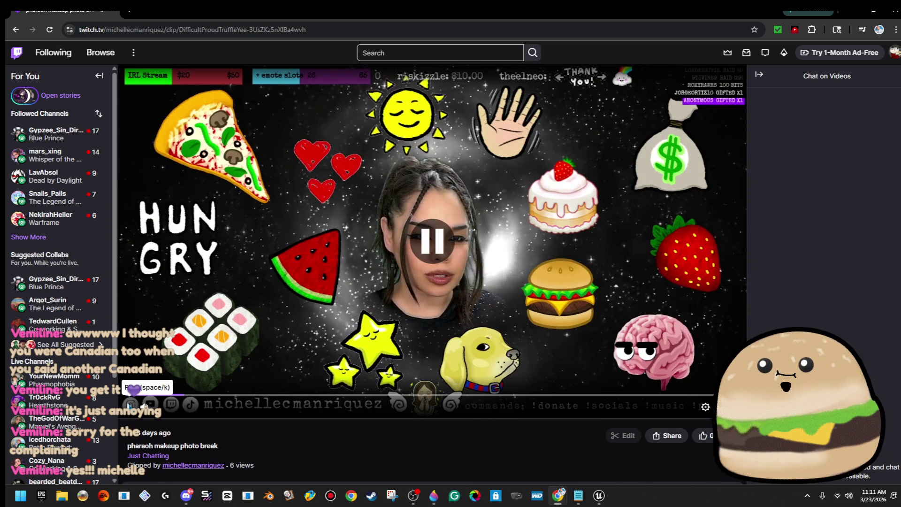
{"action": "left_click", "coordinate": [130, 405]}
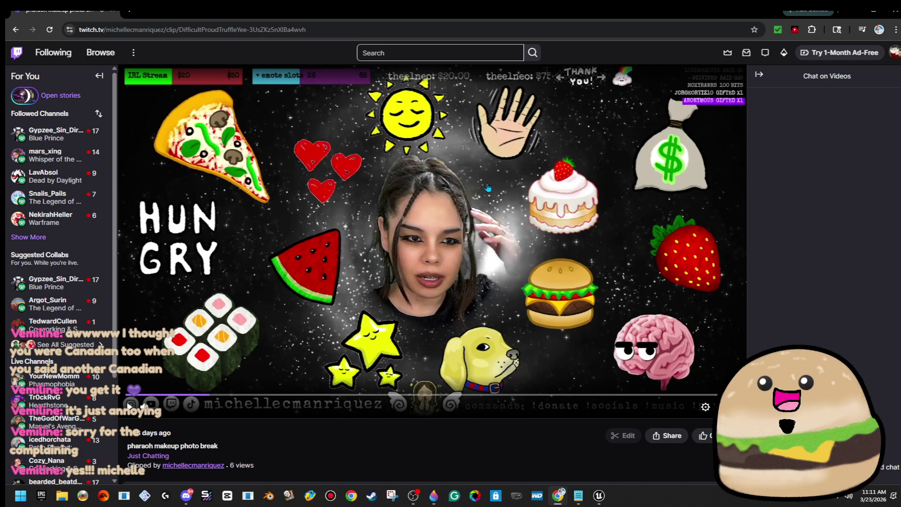
{"action": "scroll", "coordinate": [350, 252], "scroll_direction": "down", "scroll_amount": 3}
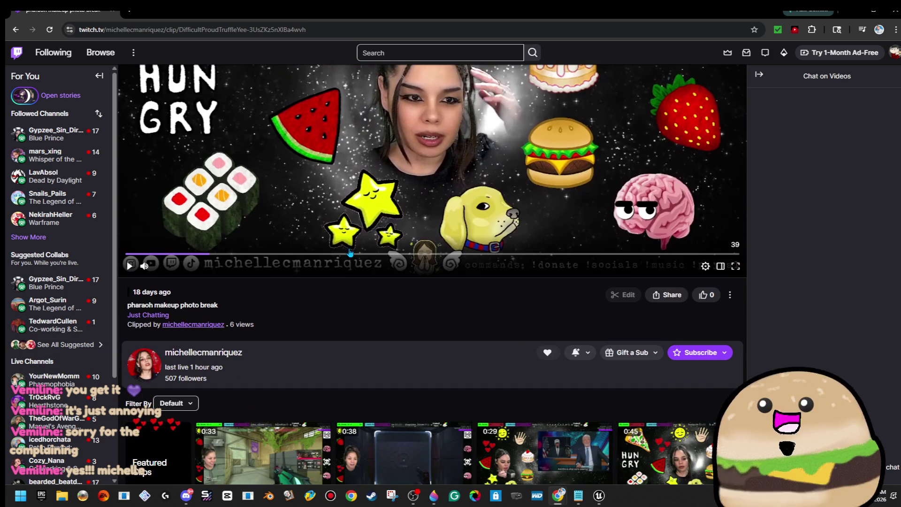
{"action": "scroll", "coordinate": [349, 249], "scroll_direction": "up", "scroll_amount": 3}
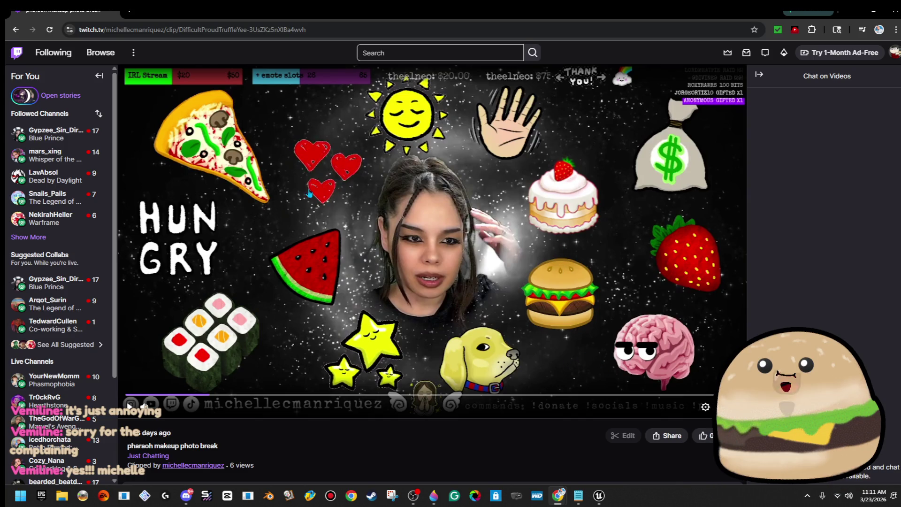
{"action": "left_click", "coordinate": [114, 13]}
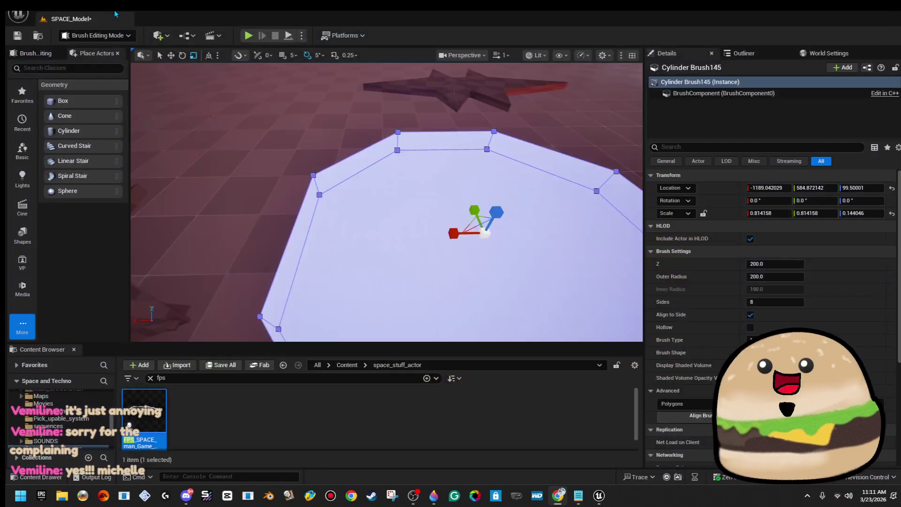
Alt-drag a copy of the star brush onto the octagonal platform and slide it into place.
{"action": "mouse_move", "coordinate": [540, 245]}
{"action": "left_mouse_down"}
{"action": "mouse_move", "coordinate": [522, 215]}
{"action": "mouse_move", "coordinate": [391, 262]}
{"action": "mouse_move", "coordinate": [404, 250]}
{"action": "mouse_move", "coordinate": [400, 223]}
{"action": "mouse_move", "coordinate": [465, 277]}
{"action": "mouse_move", "coordinate": [340, 185]}
{"action": "left_mouse_up"}
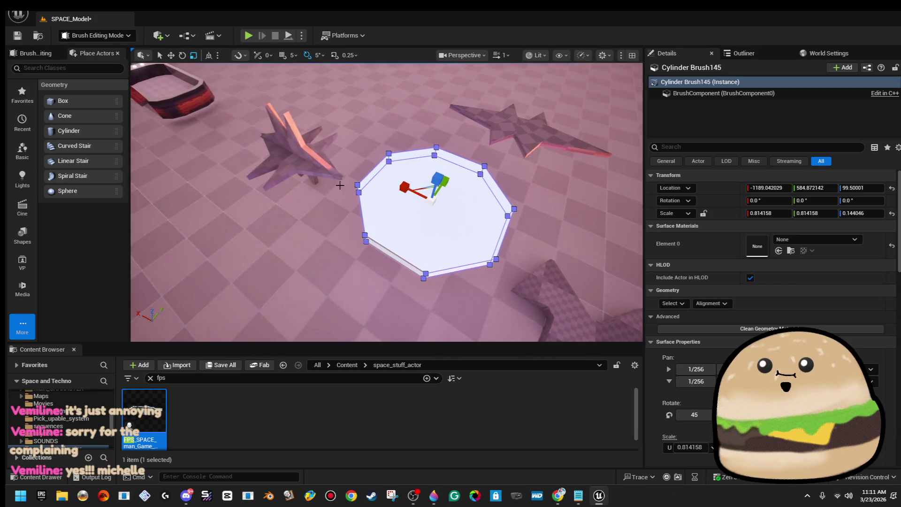
{"action": "left_click", "coordinate": [299, 167]}
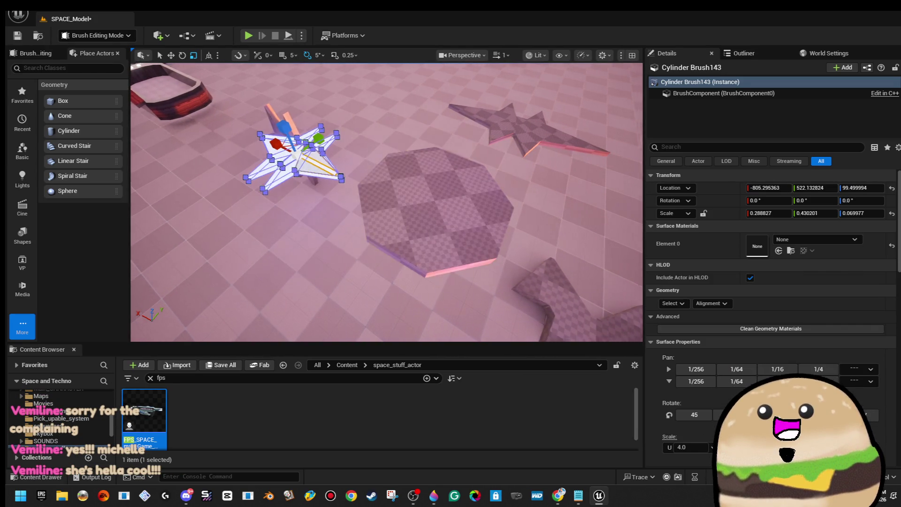
{"action": "left_click_drag", "start_coordinate": [356, 188], "coordinate": [373, 194]}
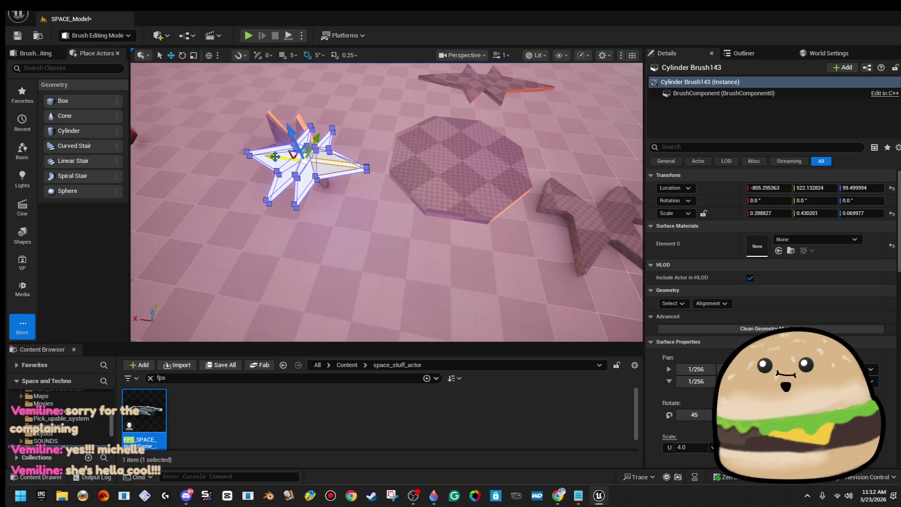
{"action": "mouse_move", "coordinate": [276, 157]}
{"action": "left_mouse_down"}
{"action": "mouse_move", "coordinate": [493, 195]}
{"action": "mouse_move", "coordinate": [469, 207]}
{"action": "mouse_move", "coordinate": [484, 188]}
{"action": "mouse_move", "coordinate": [463, 215]}
{"action": "left_mouse_up"}
{"action": "left_click_drag", "start_coordinate": [410, 197], "coordinate": [364, 196]}
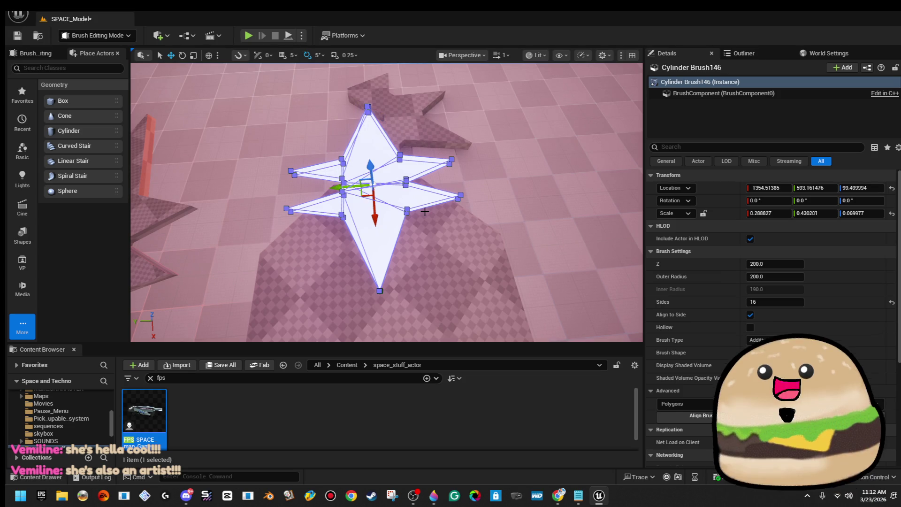
Rotate the star copy 90 degrees about its vertical Z axis.
{"action": "key", "text": "e"}
{"action": "mouse_move", "coordinate": [428, 216]}
{"action": "left_mouse_down"}
{"action": "mouse_move", "coordinate": [385, 240]}
{"action": "mouse_move", "coordinate": [345, 230]}
{"action": "left_mouse_up"}
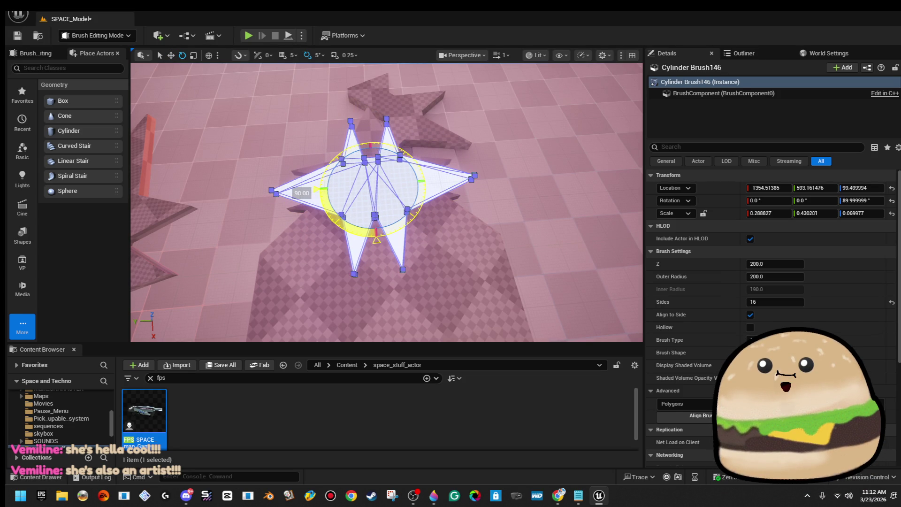
{"action": "left_click_drag", "start_coordinate": [250, 242], "coordinate": [352, 241]}
Raise the star copy's Z scale to 0.289889 and shift it to X -1350 into the octagon.
{"action": "key", "text": "w"}
{"action": "mouse_move", "coordinate": [534, 214]}
{"action": "left_mouse_down"}
{"action": "mouse_move", "coordinate": [441, 195]}
{"action": "mouse_move", "coordinate": [313, 202]}
{"action": "mouse_move", "coordinate": [202, 110]}
{"action": "mouse_move", "coordinate": [138, 125]}
{"action": "mouse_move", "coordinate": [241, 151]}
{"action": "left_mouse_up"}
{"action": "key", "text": "f"}
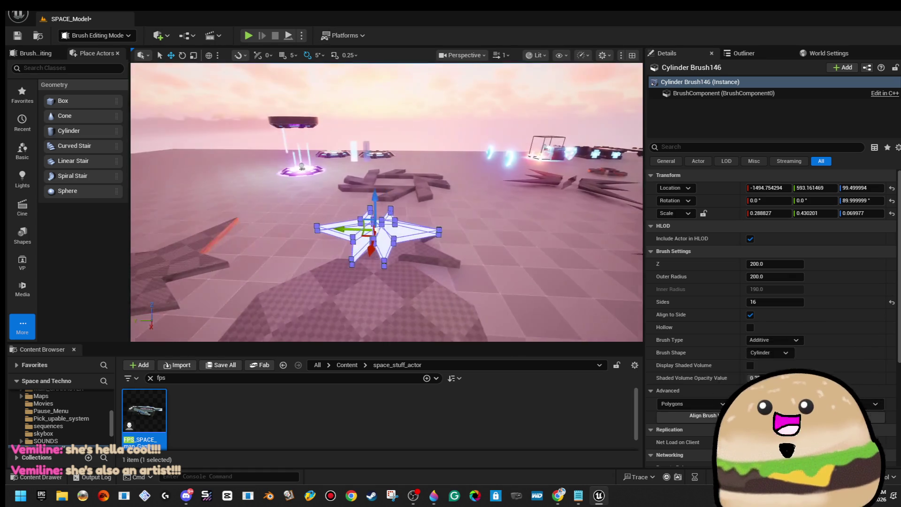
{"action": "mouse_move", "coordinate": [341, 138]}
{"action": "left_mouse_down"}
{"action": "mouse_move", "coordinate": [341, 122]}
{"action": "mouse_move", "coordinate": [349, 151]}
{"action": "left_mouse_up"}
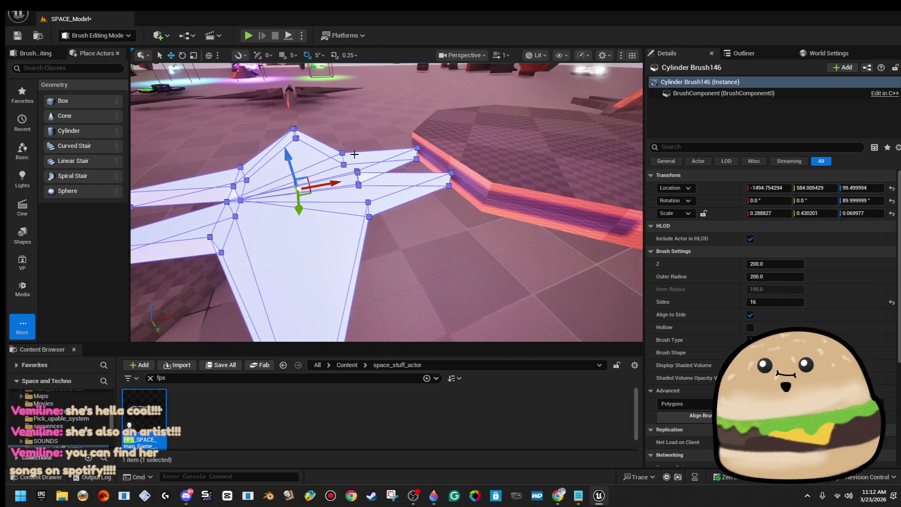
{"action": "left_click_drag", "start_coordinate": [289, 158], "coordinate": [289, 158]}
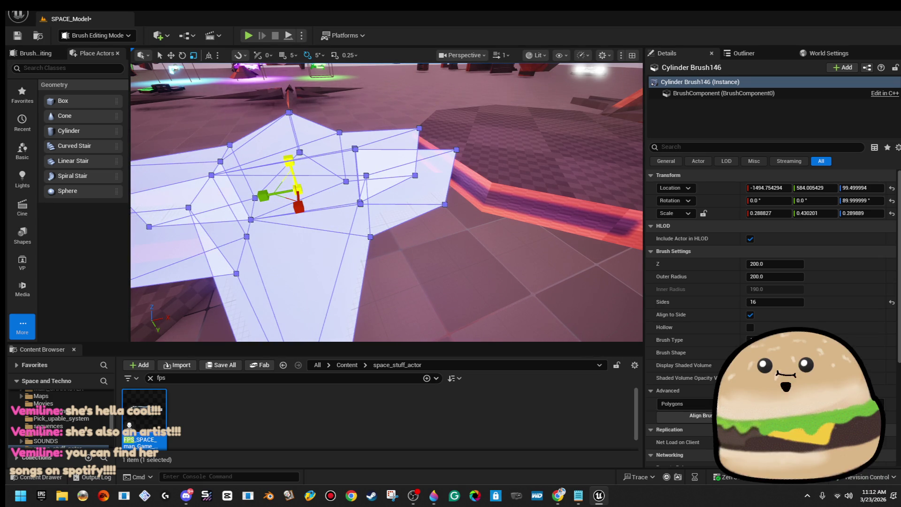
{"action": "scroll", "coordinate": [319, 187], "scroll_direction": "down", "scroll_amount": 5}
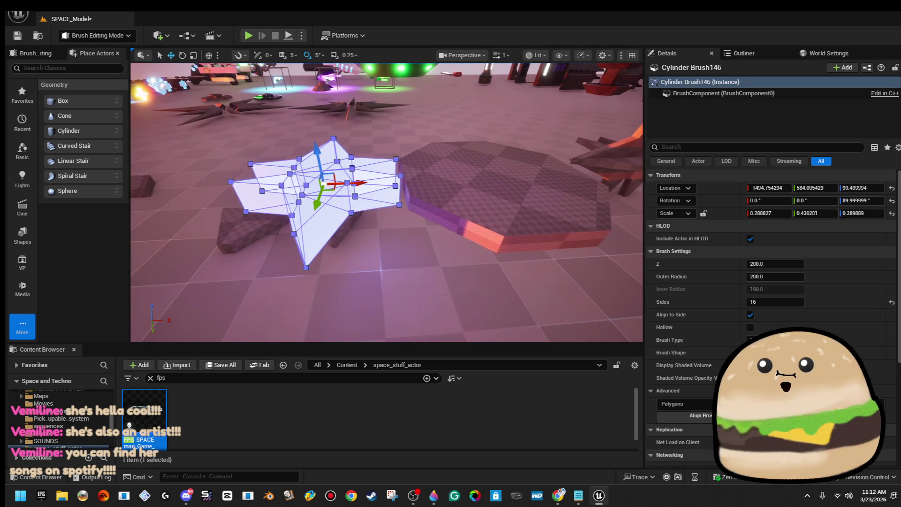
{"action": "left_click_drag", "start_coordinate": [357, 182], "coordinate": [434, 187]}
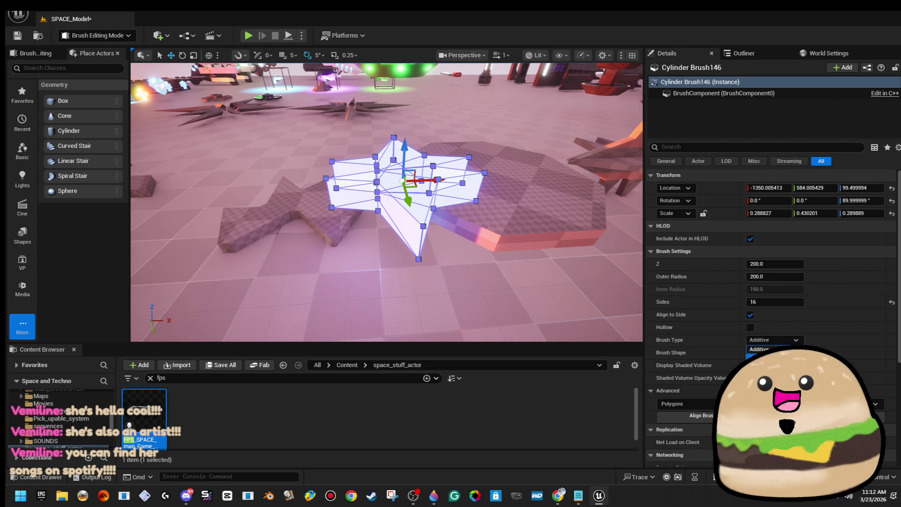
Inspect the platform's cut, then reselect and frame the star copy.
{"action": "left_click", "coordinate": [457, 116]}
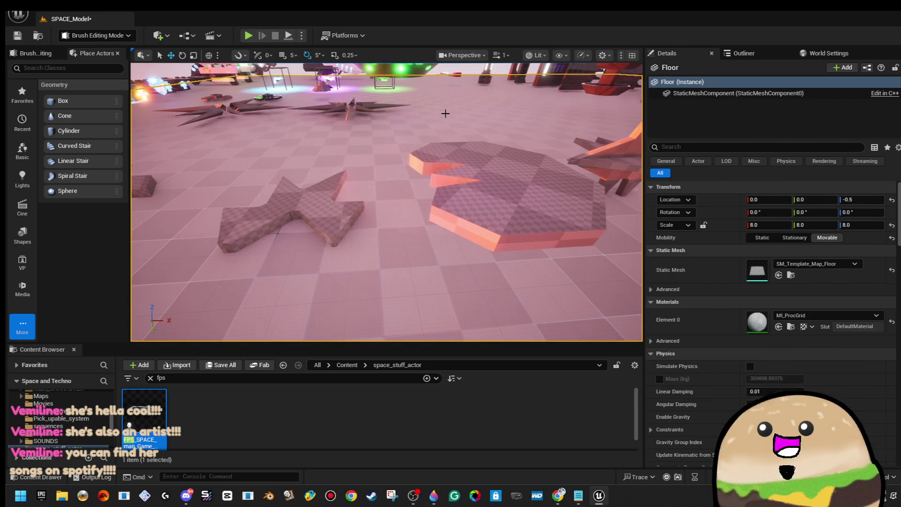
{"action": "key", "text": "f"}
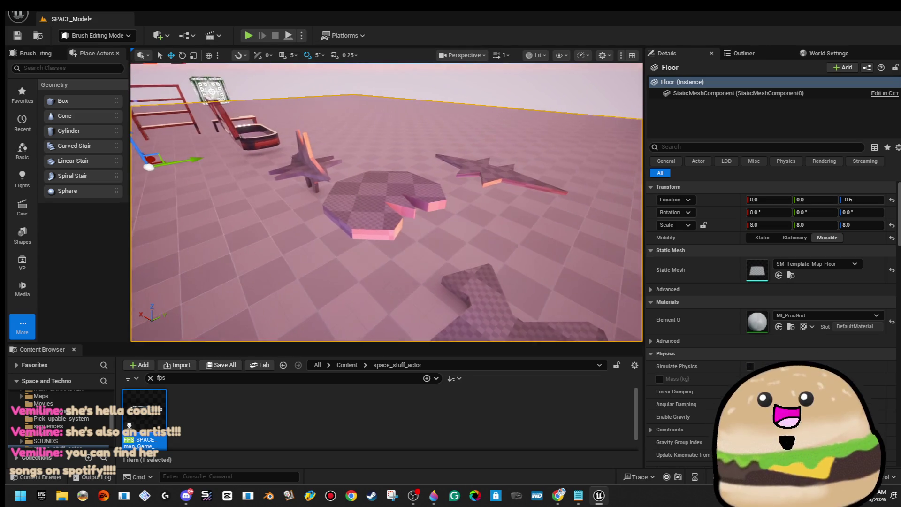
{"action": "left_click", "coordinate": [399, 188]}
{"action": "key", "text": "f"}
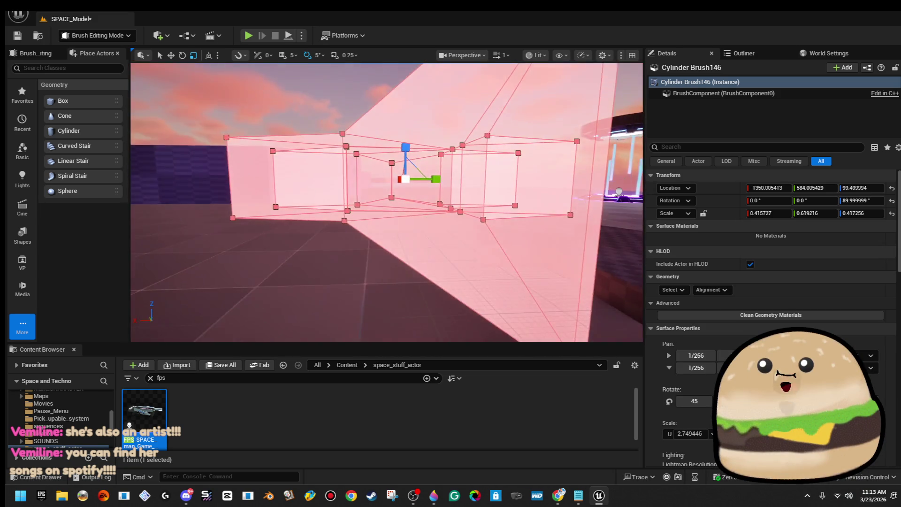
{"action": "left_click", "coordinate": [291, 176]}
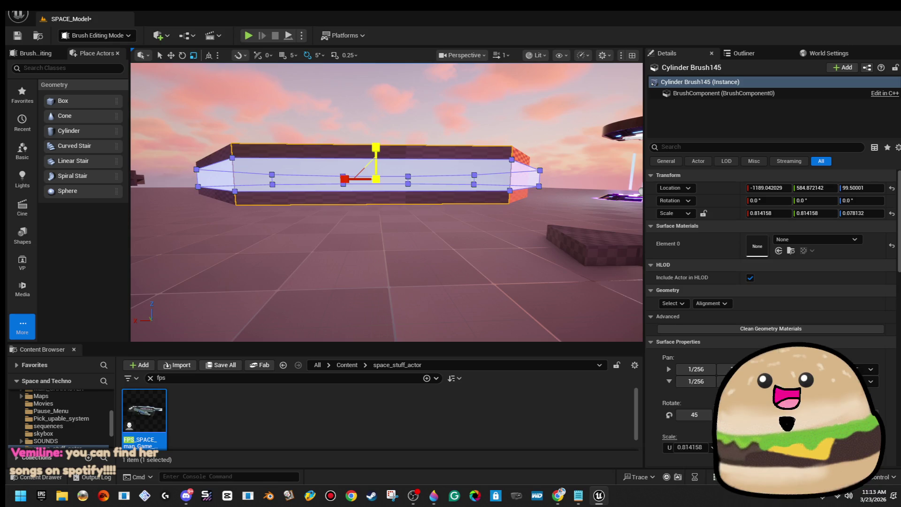
{"action": "left_click", "coordinate": [494, 155]}
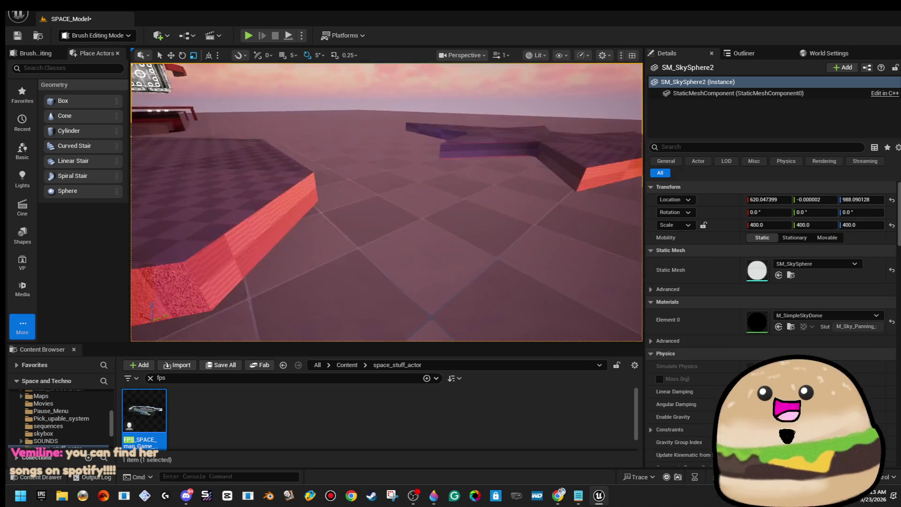
{"action": "left_click", "coordinate": [461, 235]}
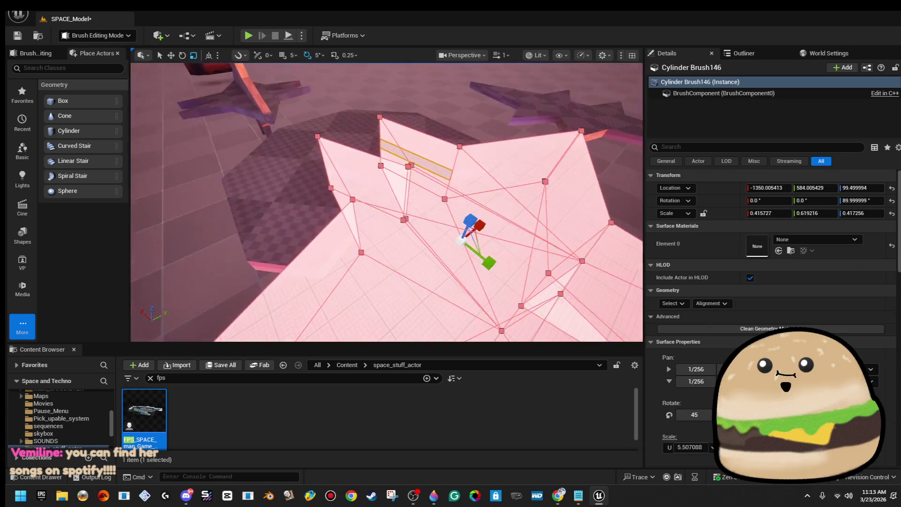
Flatten the star copy to Z scale 0.137098, then select it with the octagonal brush.
{"action": "key", "text": "s"}
{"action": "left_click_drag", "start_coordinate": [440, 184], "coordinate": [441, 218]}
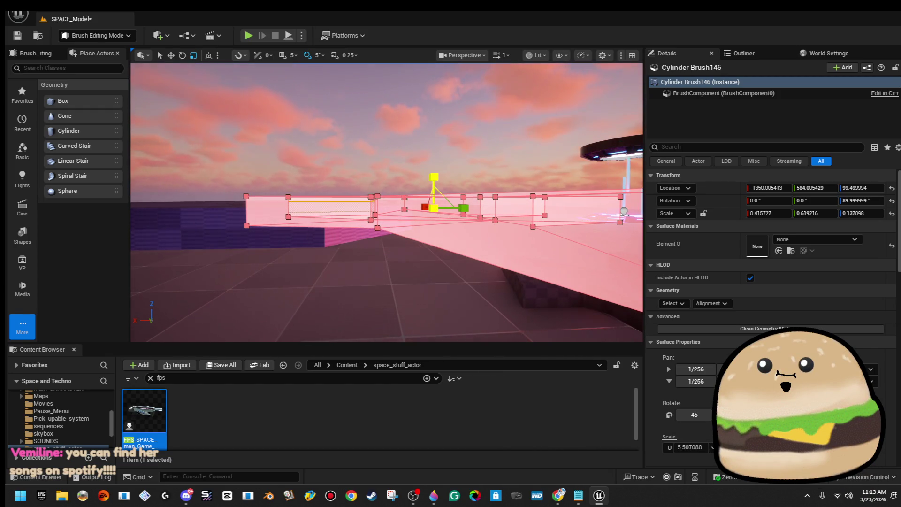
{"action": "left_click", "coordinate": [397, 117]}
{"action": "key", "text": "f"}
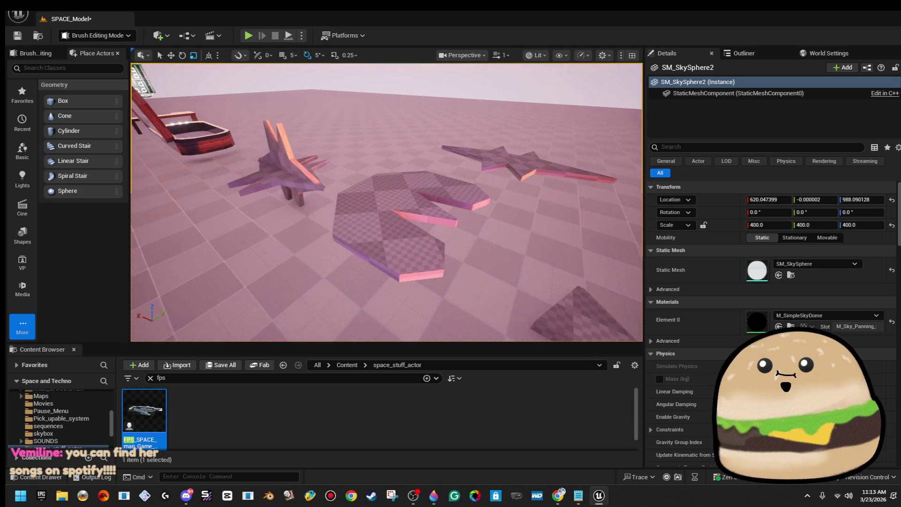
{"action": "left_click", "coordinate": [356, 212]}
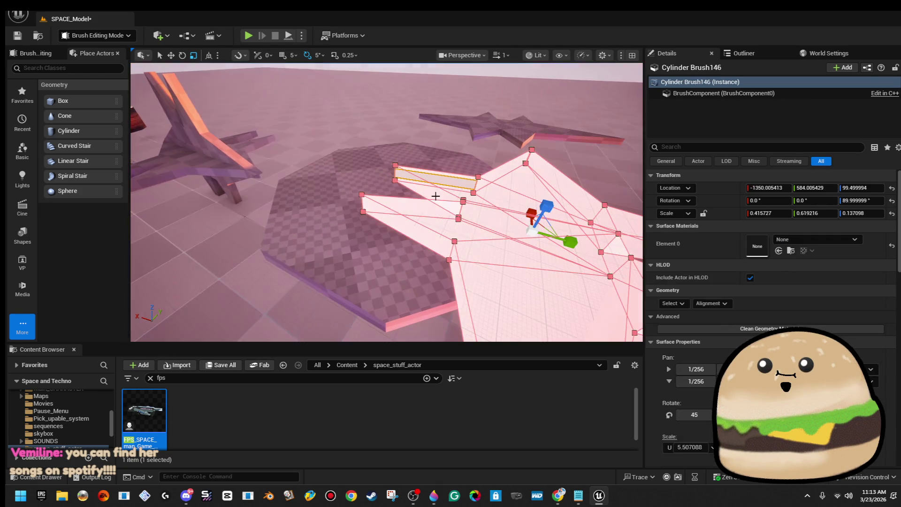
{"action": "left_click", "coordinate": [356, 212], "text": "ctrl"}
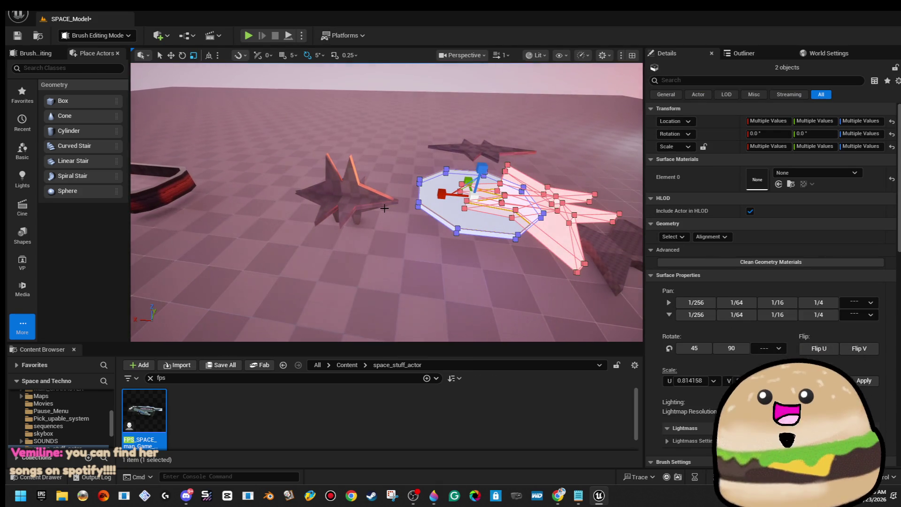
Box-align both brushes' surfaces and set the texture Scale U to 4.0.
{"action": "left_click", "coordinate": [673, 237]}
{"action": "left_click", "coordinate": [693, 266]}
{"action": "left_click", "coordinate": [712, 236]}
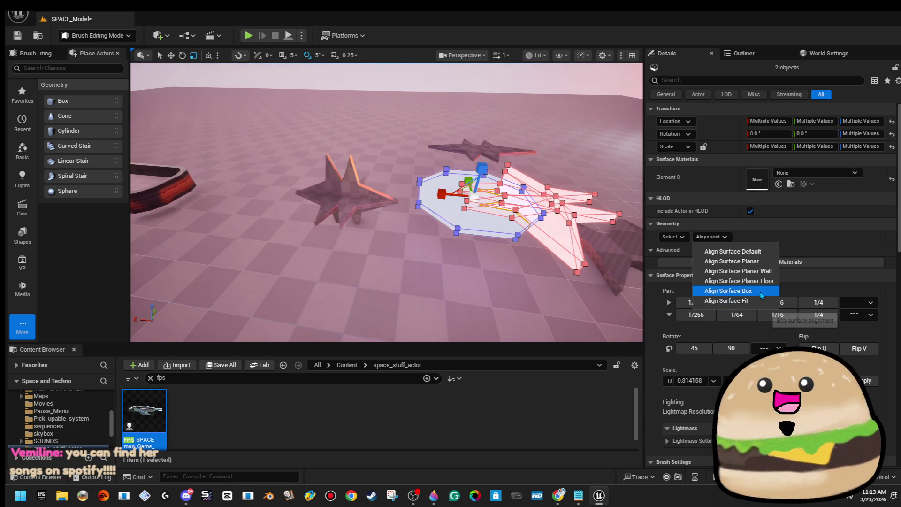
{"action": "left_click", "coordinate": [704, 287]}
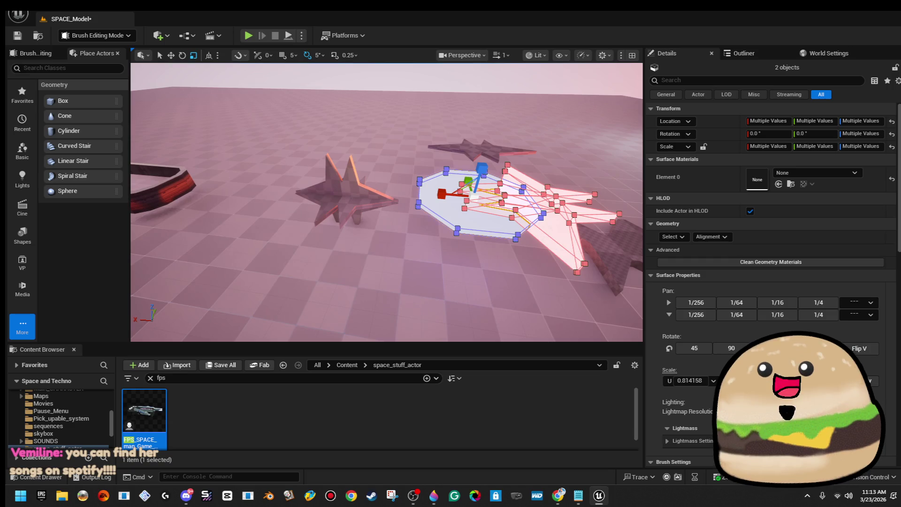
{"action": "type", "text": "4"}
{"action": "key", "text": "Return"}
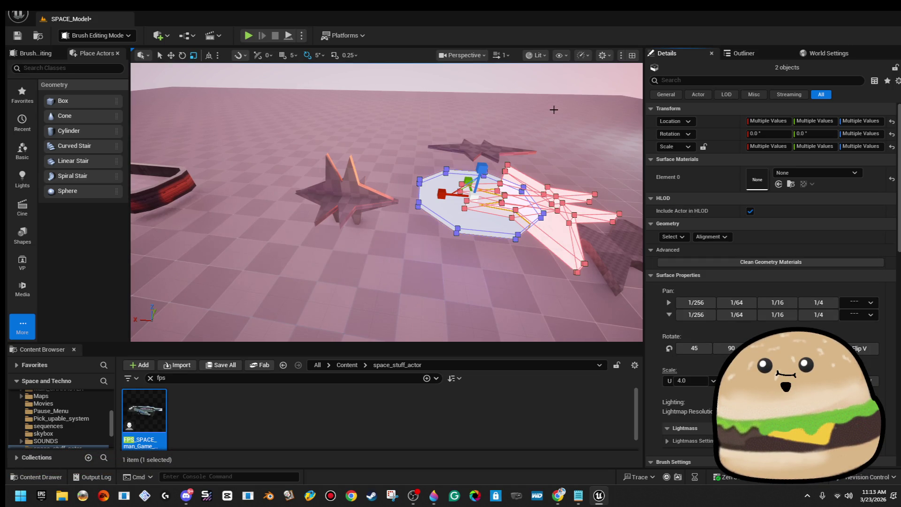
Bring the floor shapes closer in view and select the octagonal platform brush.
{"action": "left_click_drag", "start_coordinate": [555, 112], "coordinate": [615, 92]}
{"action": "mouse_move", "coordinate": [423, 141]}
{"action": "left_mouse_down"}
{"action": "mouse_move", "coordinate": [432, 146]}
{"action": "mouse_move", "coordinate": [423, 158]}
{"action": "left_mouse_up"}
{"action": "left_click", "coordinate": [423, 159]}
{"action": "key", "text": "f"}
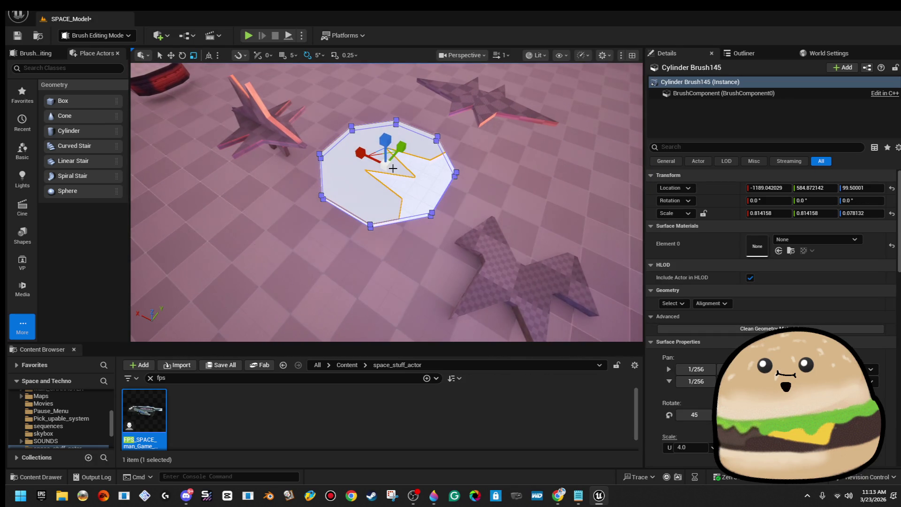
{"action": "left_click_drag", "start_coordinate": [386, 152], "coordinate": [376, 162]}
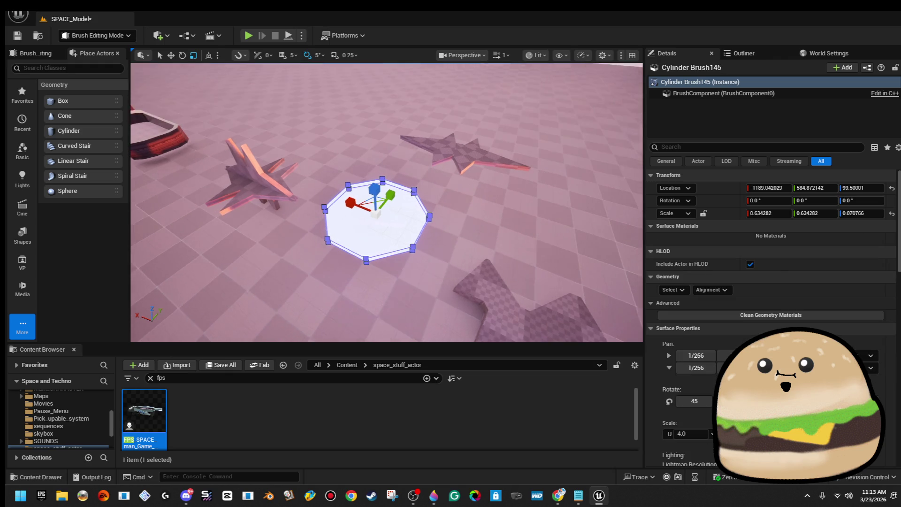
{"action": "left_click", "coordinate": [439, 158]}
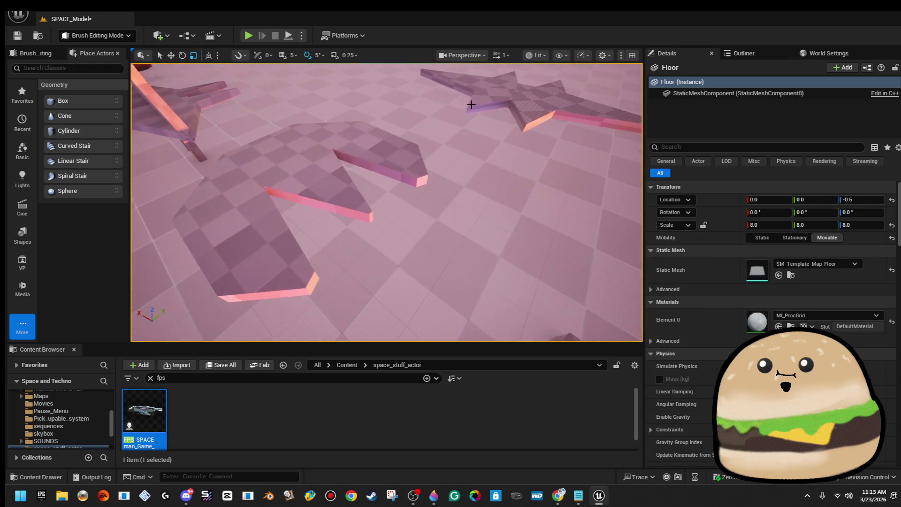
{"action": "left_click", "coordinate": [552, 193]}
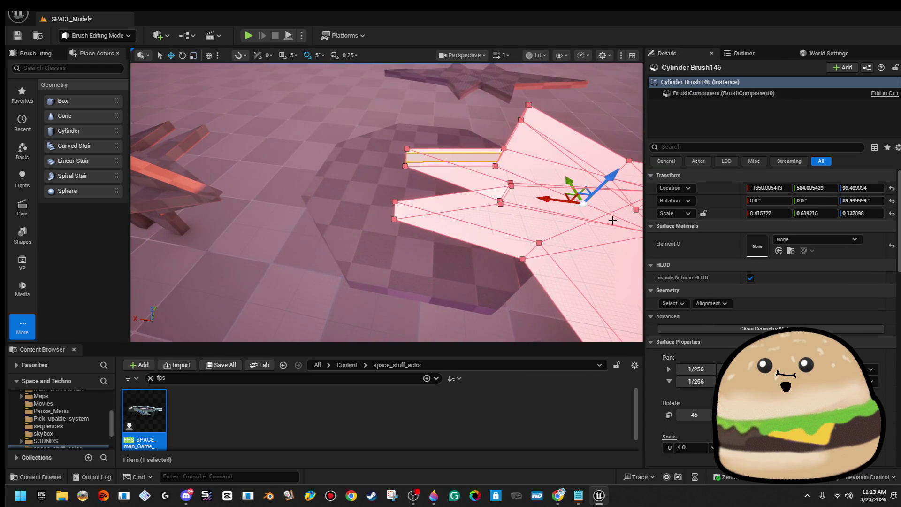
{"action": "left_click_drag", "start_coordinate": [553, 200], "coordinate": [505, 200]}
{"action": "scroll", "coordinate": [505, 199], "scroll_direction": "down", "scroll_amount": 5}
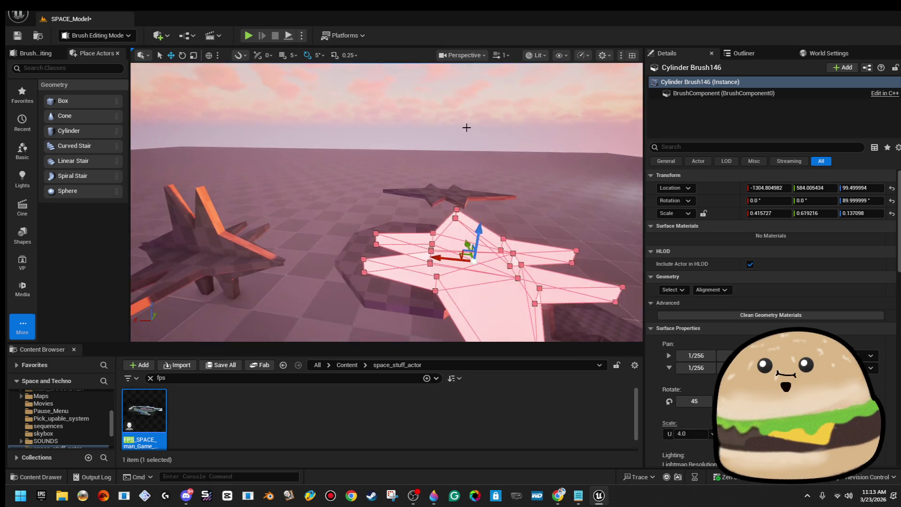
{"action": "left_click", "coordinate": [466, 129]}
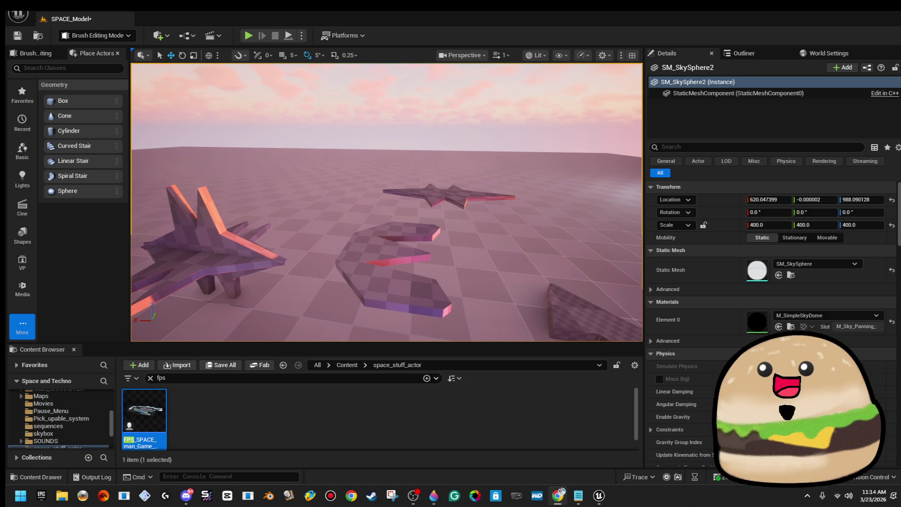
{"action": "key", "text": "alt+Tab"}
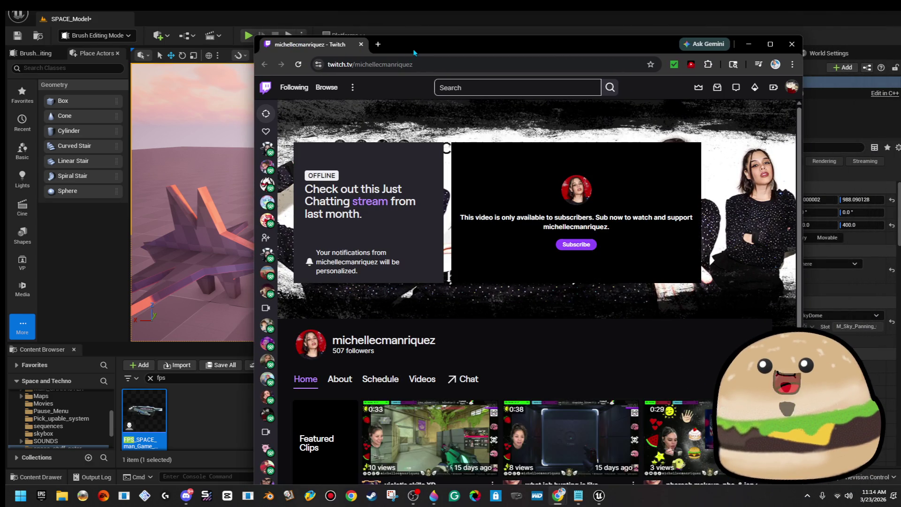
Maximize Chrome, go to the channel's About page, and open the streamer's website link.
{"action": "double_click", "coordinate": [414, 50]}
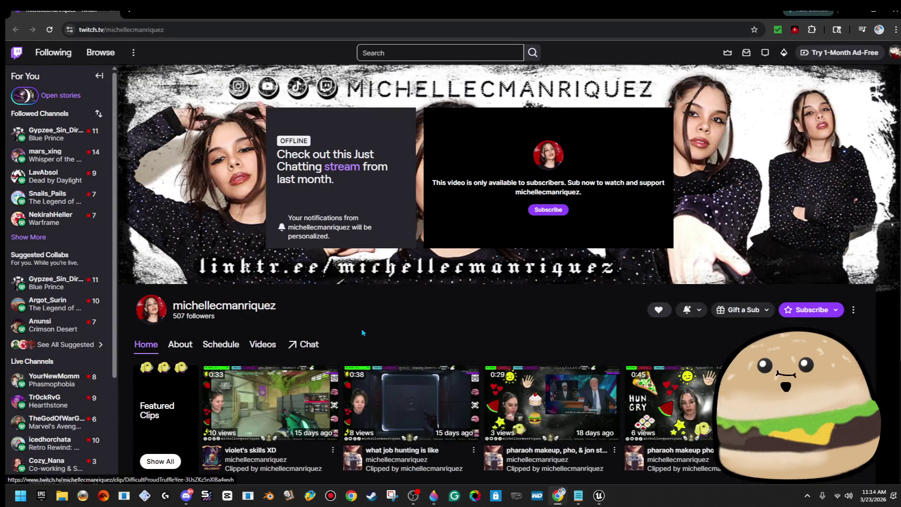
{"action": "left_click", "coordinate": [174, 350]}
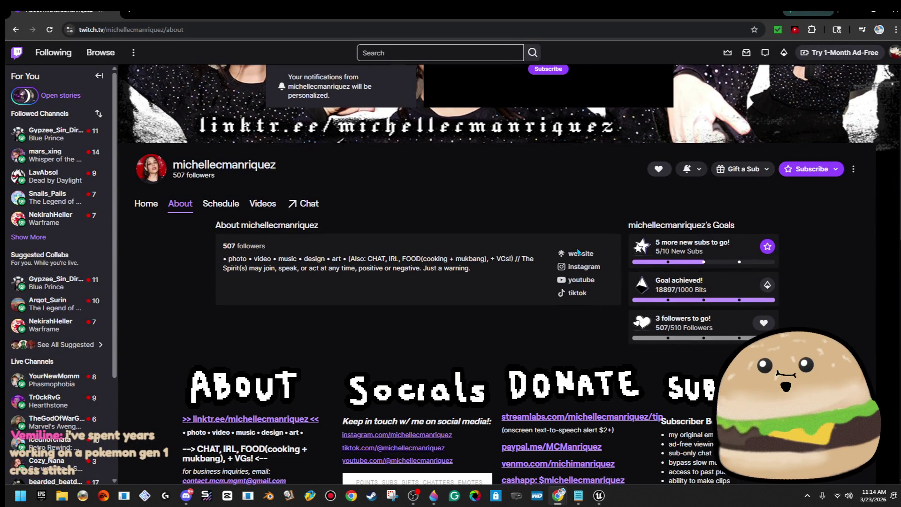
{"action": "left_click", "coordinate": [578, 253]}
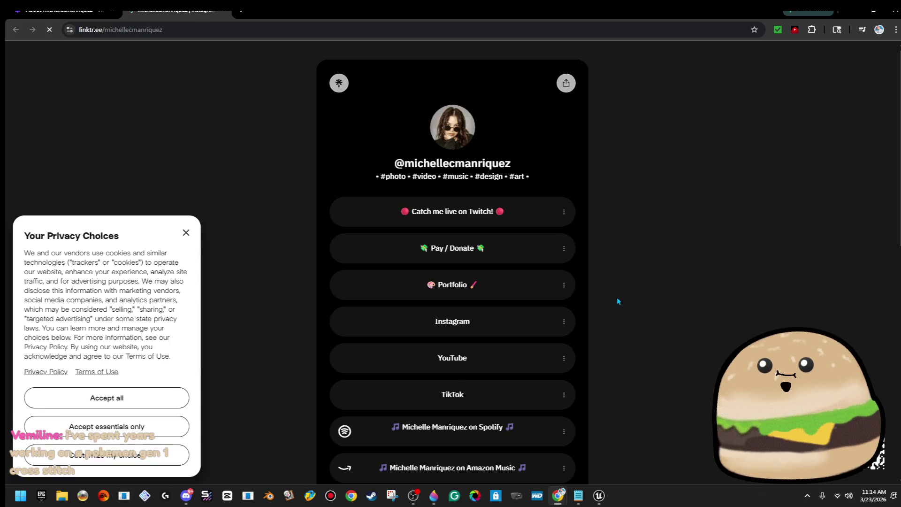
Dismiss the privacy notice and open the artist's Spotify preview on Linktree.
{"action": "left_click", "coordinate": [186, 235]}
{"action": "scroll", "coordinate": [660, 353], "scroll_direction": "down", "scroll_amount": 1}
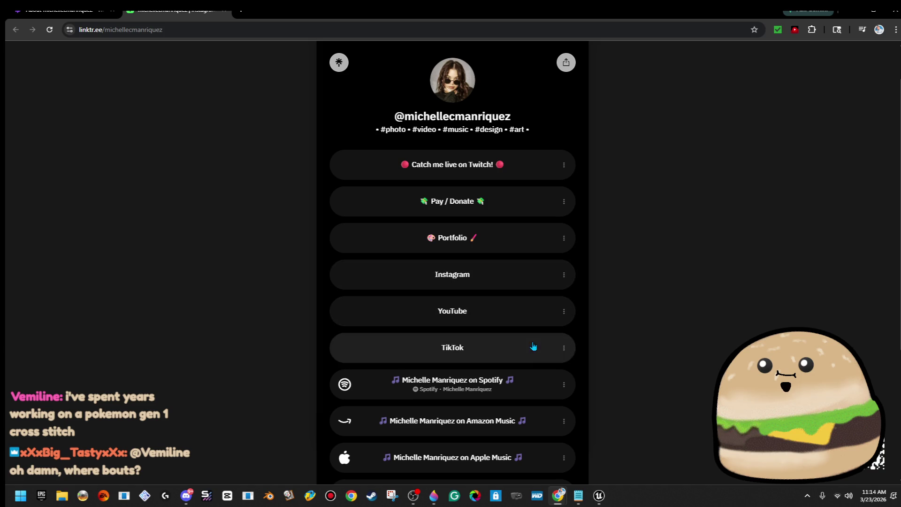
{"action": "scroll", "coordinate": [534, 342], "scroll_direction": "down", "scroll_amount": 2}
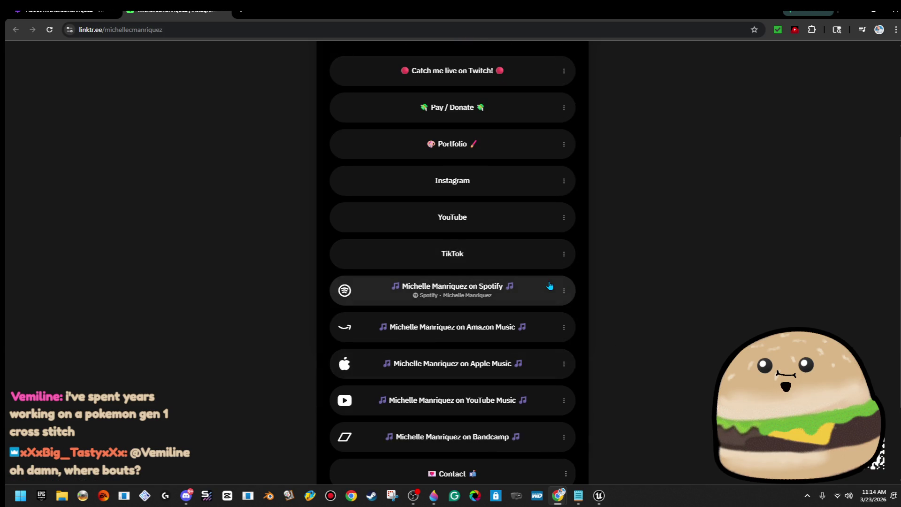
{"action": "left_click", "coordinate": [550, 286]}
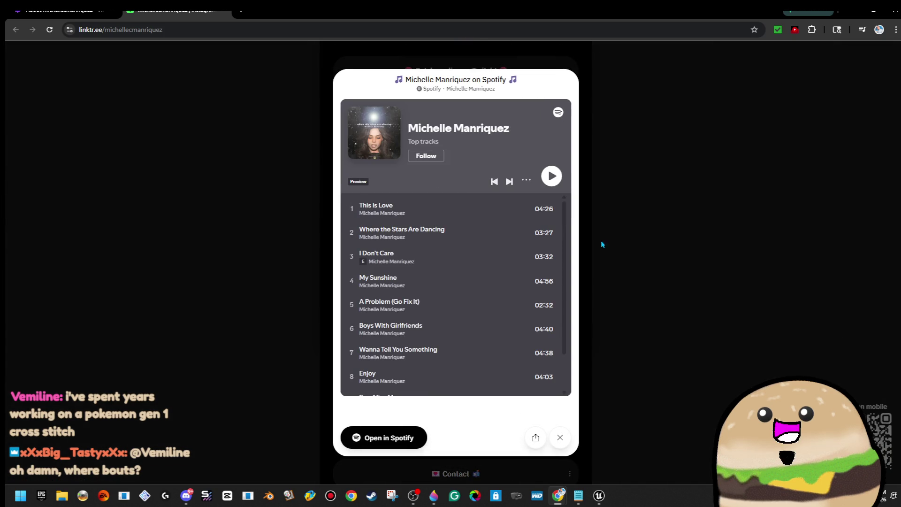
Play This Is Love, Where the Stars Are Dancing and I Don't Care, pausing and resuming playback.
{"action": "left_click", "coordinate": [552, 177]}
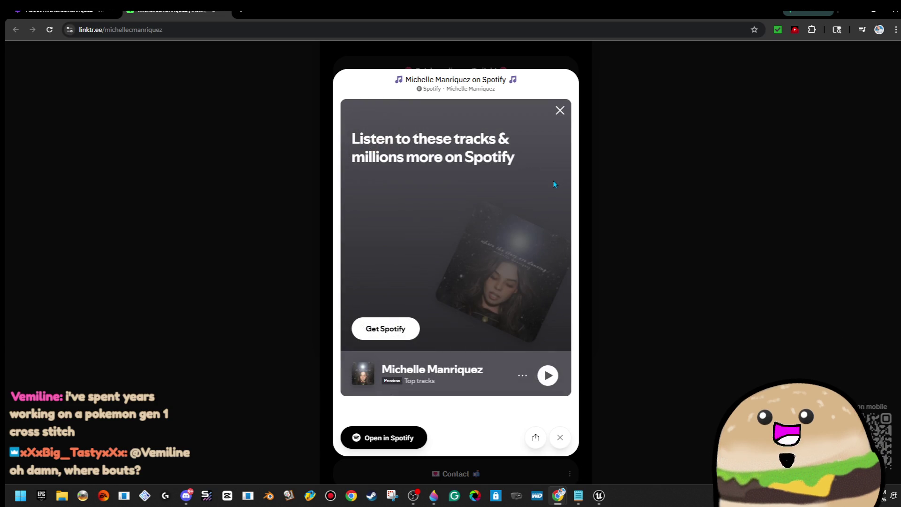
{"action": "left_click", "coordinate": [563, 116]}
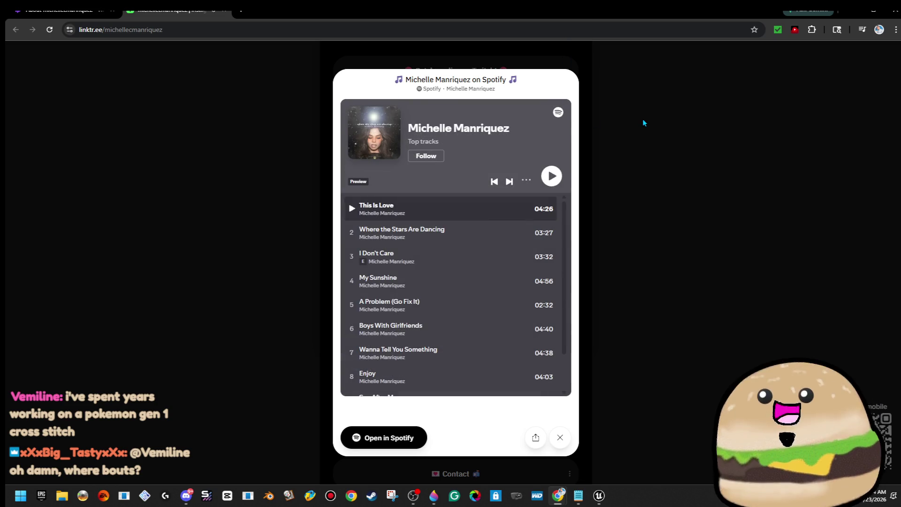
{"action": "left_click", "coordinate": [458, 237]}
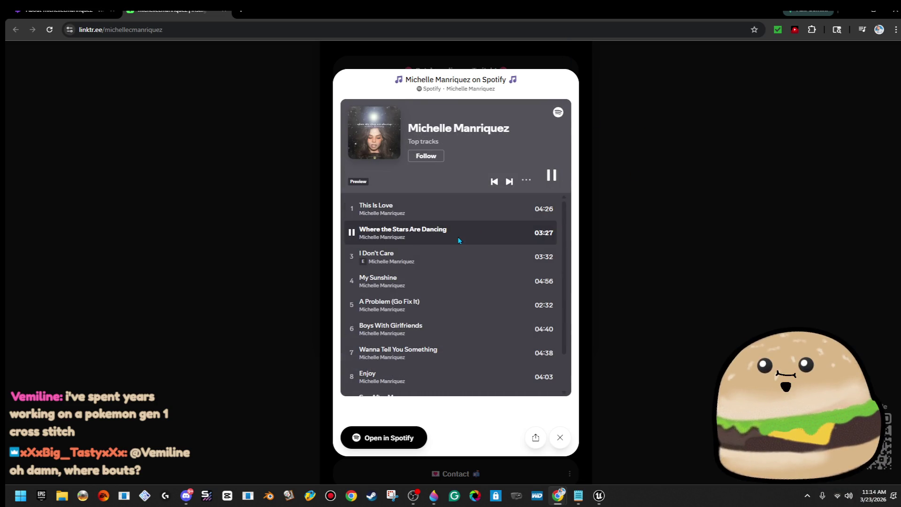
{"action": "left_click", "coordinate": [468, 269]}
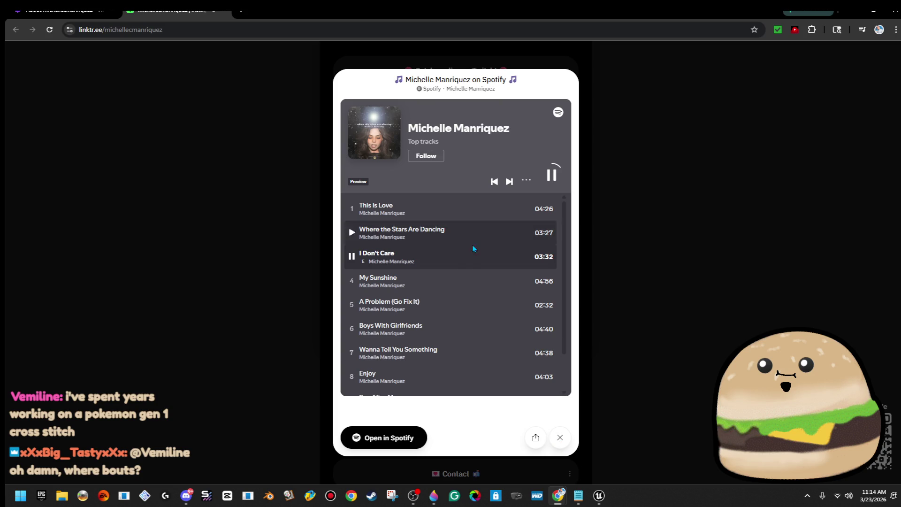
{"action": "left_click", "coordinate": [472, 277]}
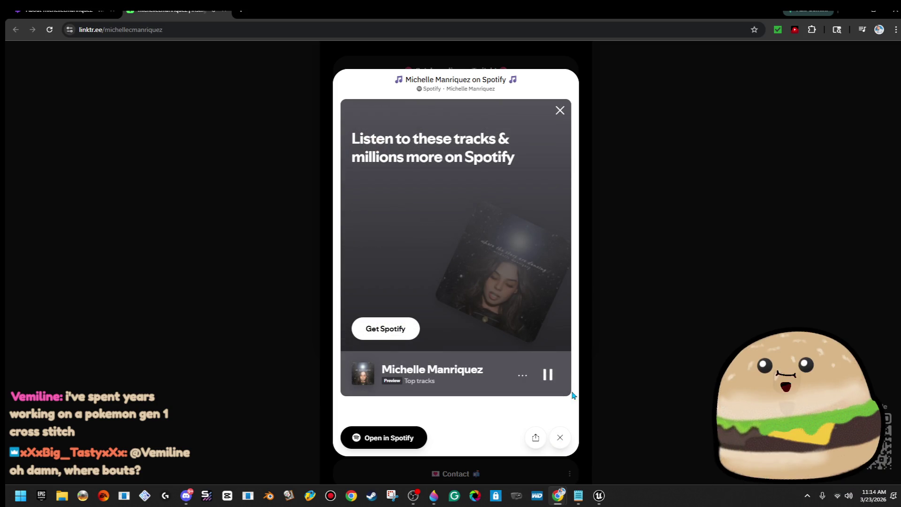
{"action": "left_click", "coordinate": [546, 376]}
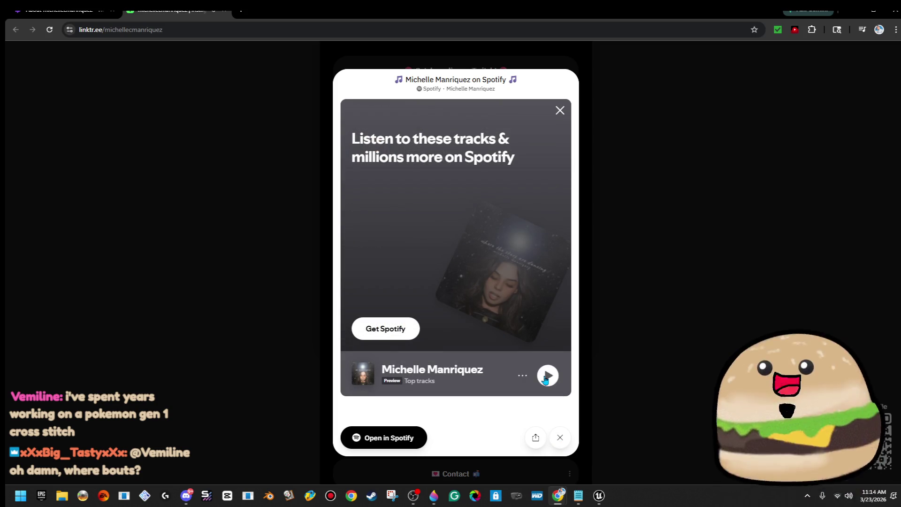
{"action": "left_click", "coordinate": [546, 377]}
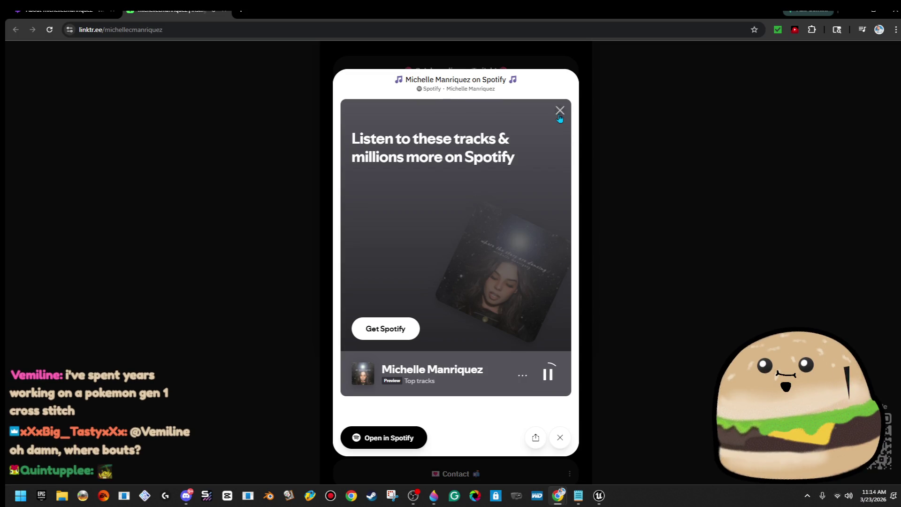
Close the Spotify page and preview, then open the artist's YouTube Music channel.
{"action": "left_click", "coordinate": [560, 111]}
{"action": "left_click", "coordinate": [559, 112]}
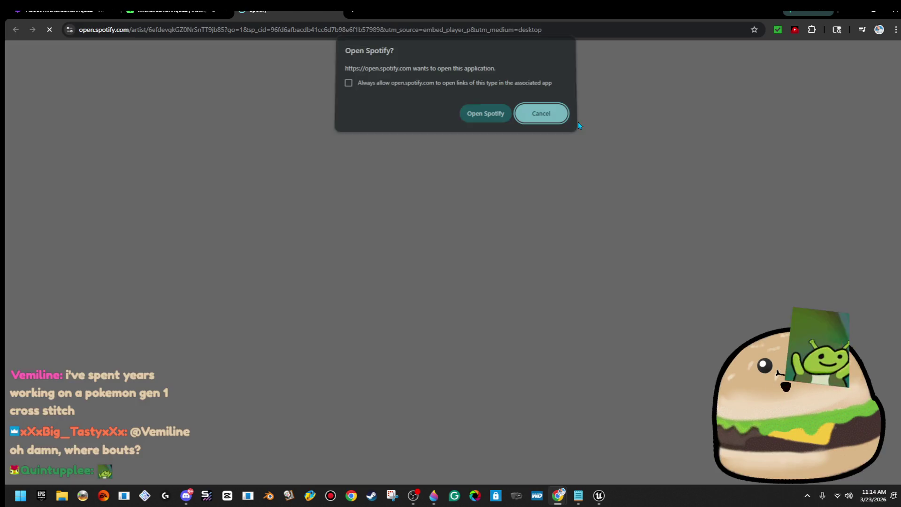
{"action": "key", "text": "ctrl+w"}
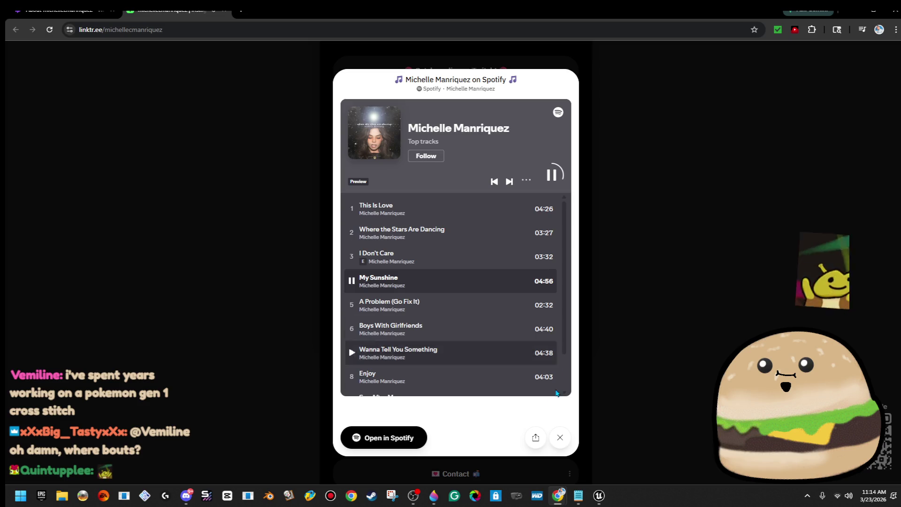
{"action": "left_click", "coordinate": [556, 436]}
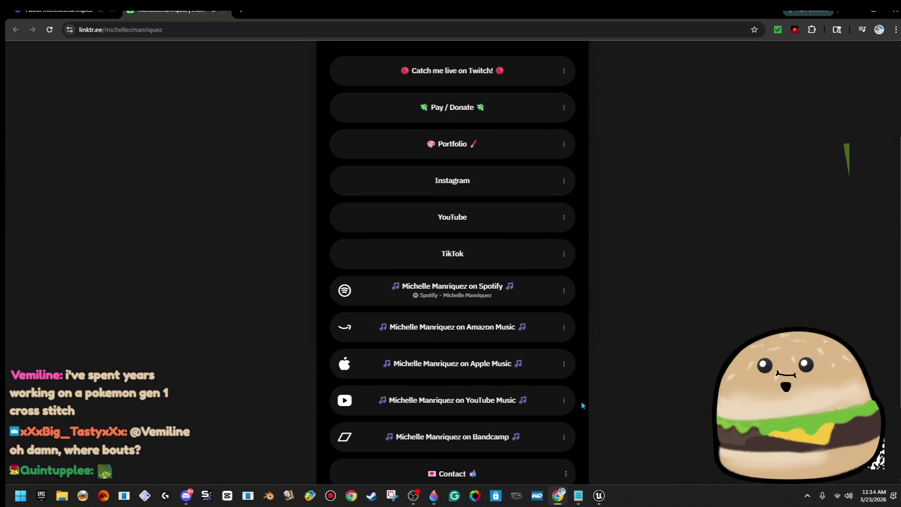
{"action": "scroll", "coordinate": [616, 267], "scroll_direction": "down", "scroll_amount": 2}
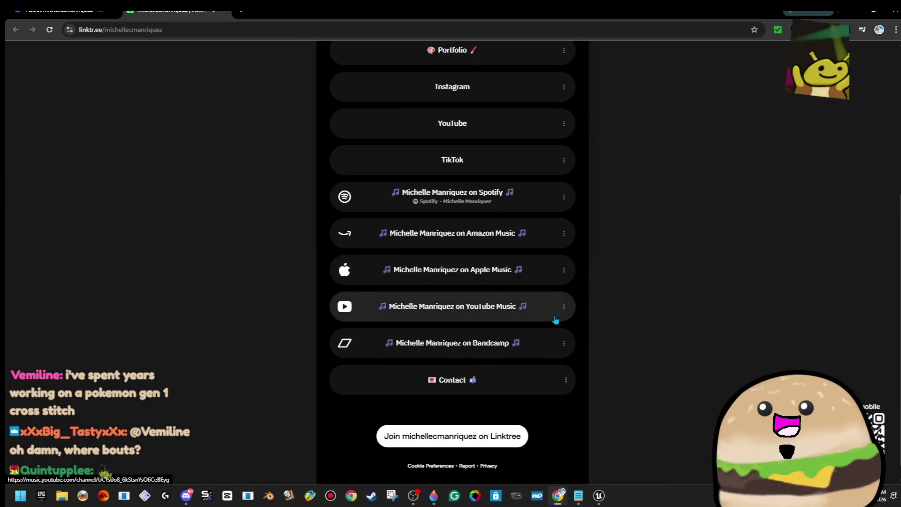
{"action": "left_click", "coordinate": [556, 320]}
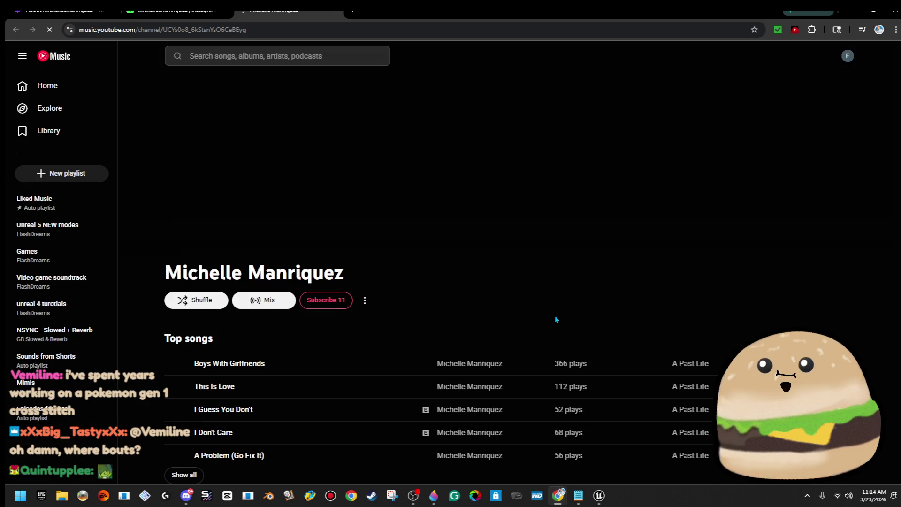
Play This Is Love, then I Guess You Don't, pausing and resuming it.
{"action": "scroll", "coordinate": [557, 321], "scroll_direction": "down", "scroll_amount": 2}
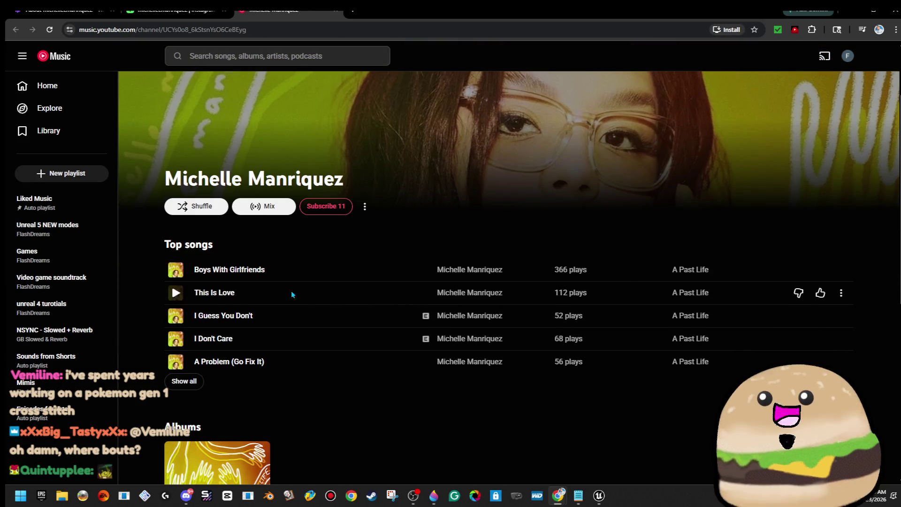
{"action": "left_click", "coordinate": [176, 296]}
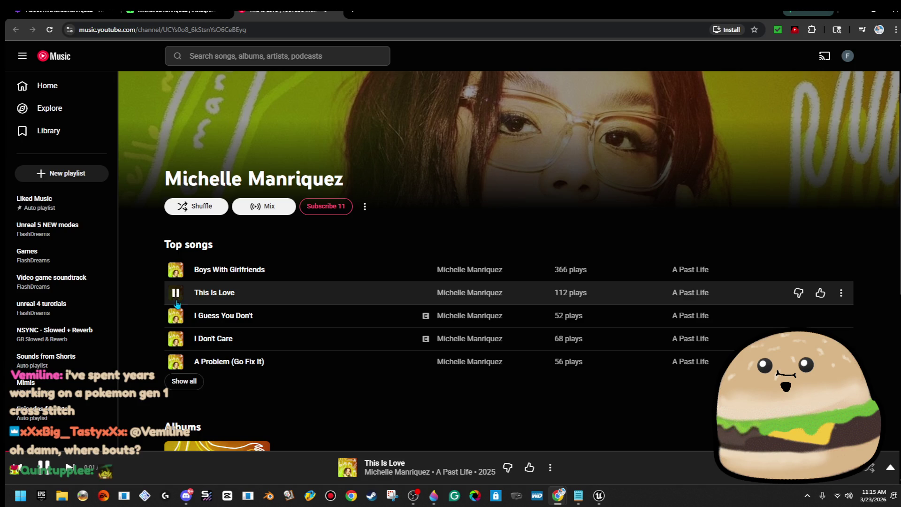
{"action": "left_click", "coordinate": [176, 316]}
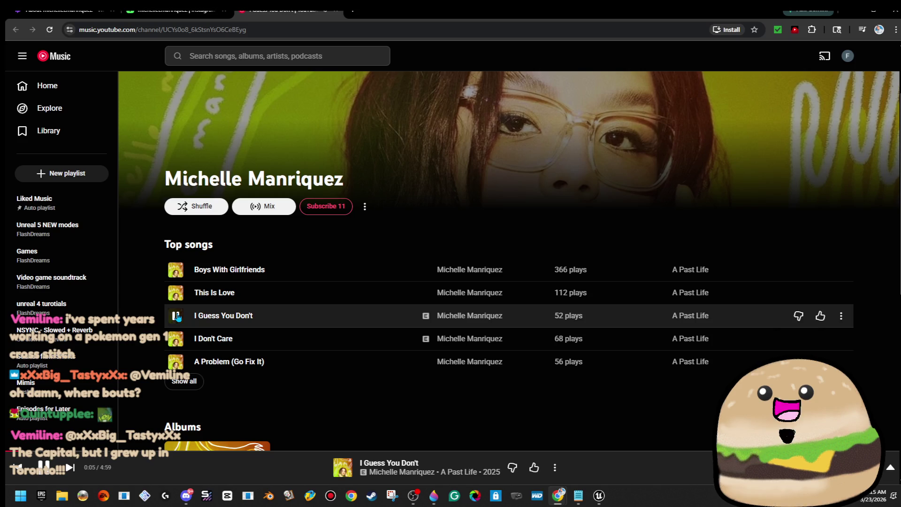
{"action": "left_click", "coordinate": [176, 316]}
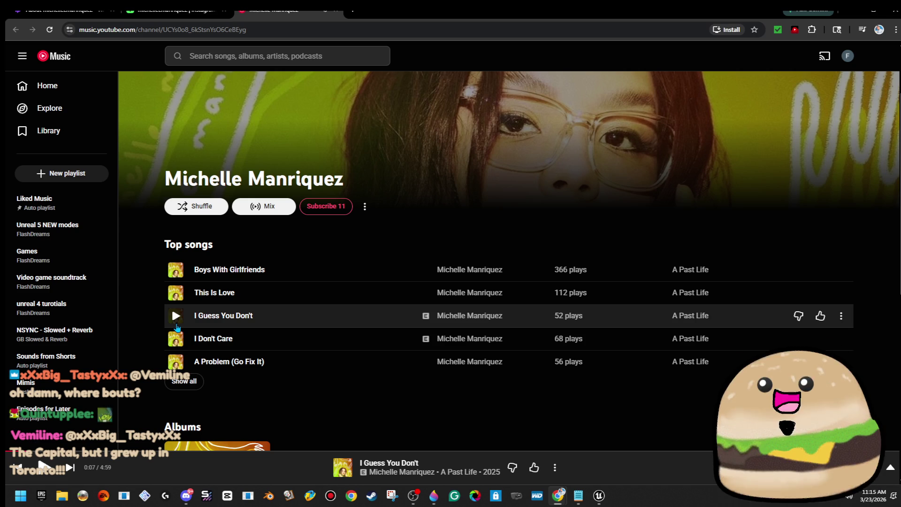
{"action": "left_click", "coordinate": [176, 325]}
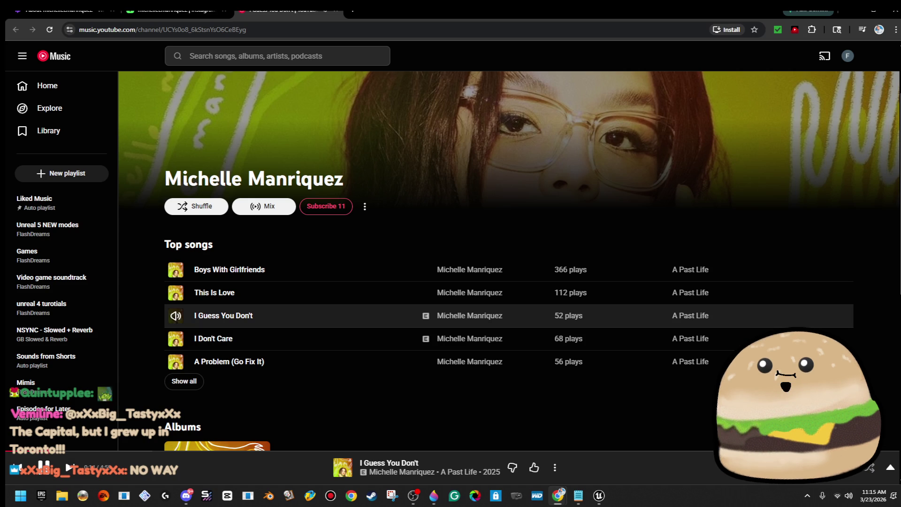
Play A Problem (Go Fix It) from Top songs and browse the channel page.
{"action": "left_click", "coordinate": [177, 361]}
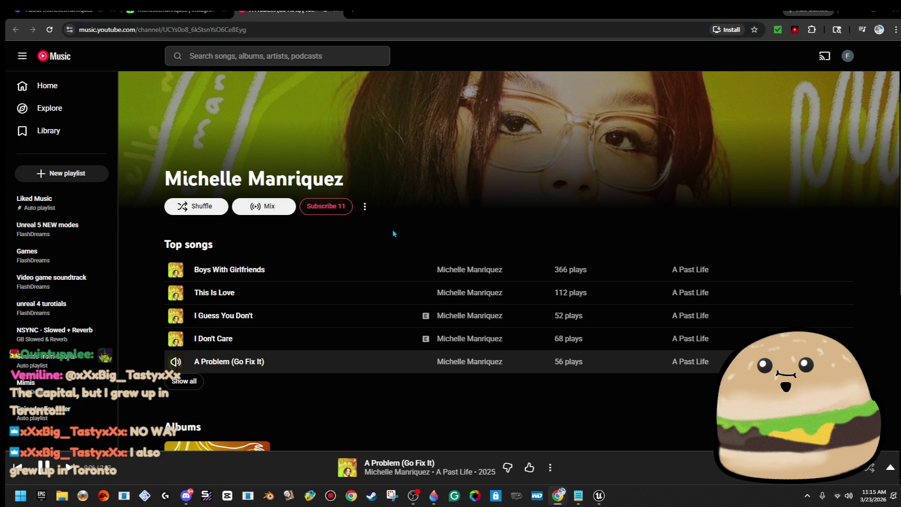
{"action": "scroll", "coordinate": [394, 233], "scroll_direction": "down", "scroll_amount": 4}
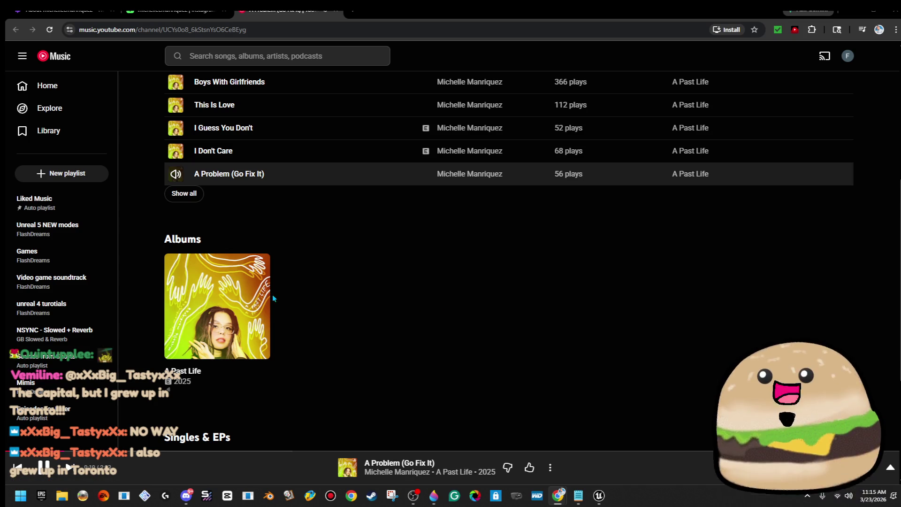
{"action": "scroll", "coordinate": [560, 315], "scroll_direction": "down", "scroll_amount": 4}
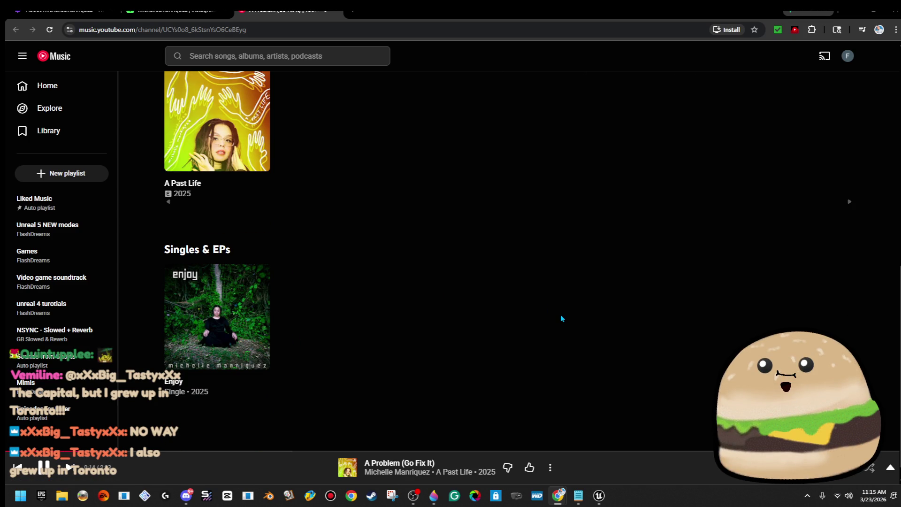
{"action": "scroll", "coordinate": [561, 319], "scroll_direction": "up", "scroll_amount": 8}
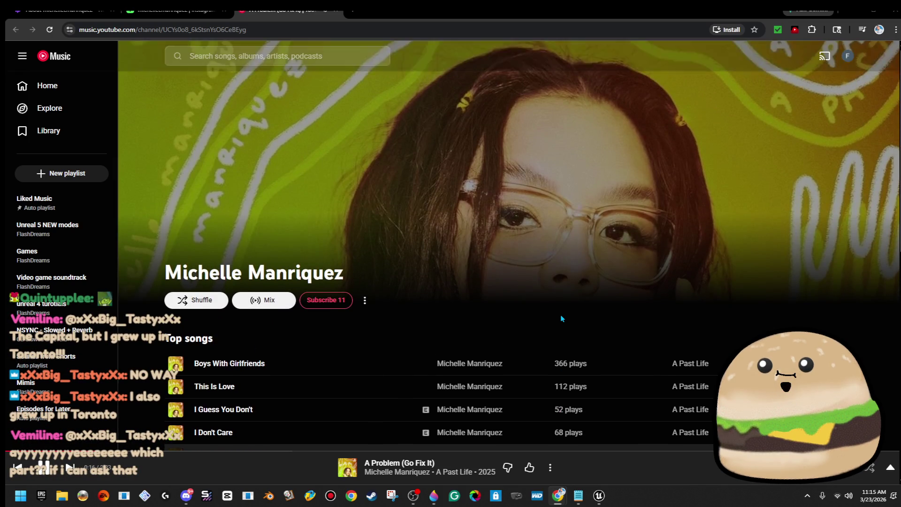
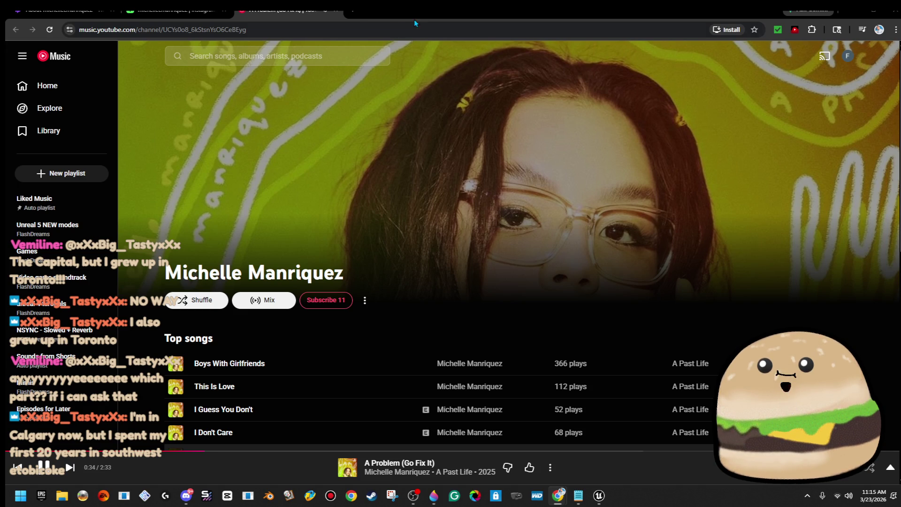
Close the YouTube Music tab (confirming Leave), then the Linktree and Twitch tabs to shut Chrome.
{"action": "left_click", "coordinate": [337, 11]}
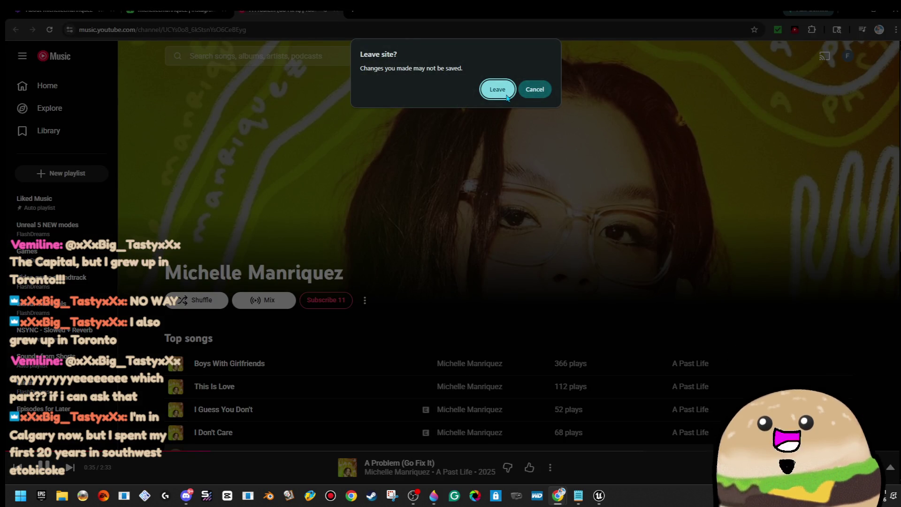
{"action": "left_click", "coordinate": [509, 95]}
{"action": "scroll", "coordinate": [563, 228], "scroll_direction": "up", "scroll_amount": 5}
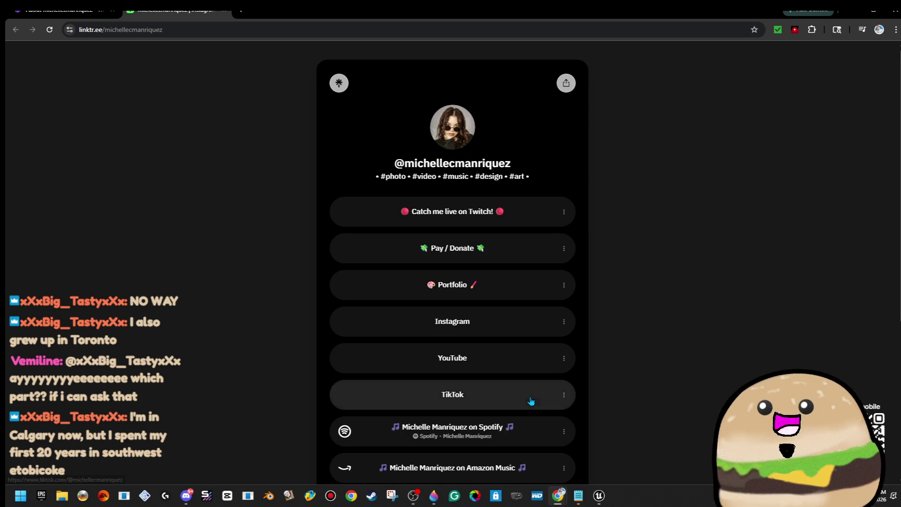
{"action": "left_click", "coordinate": [227, 11]}
{"action": "scroll", "coordinate": [554, 268], "scroll_direction": "up", "scroll_amount": 3}
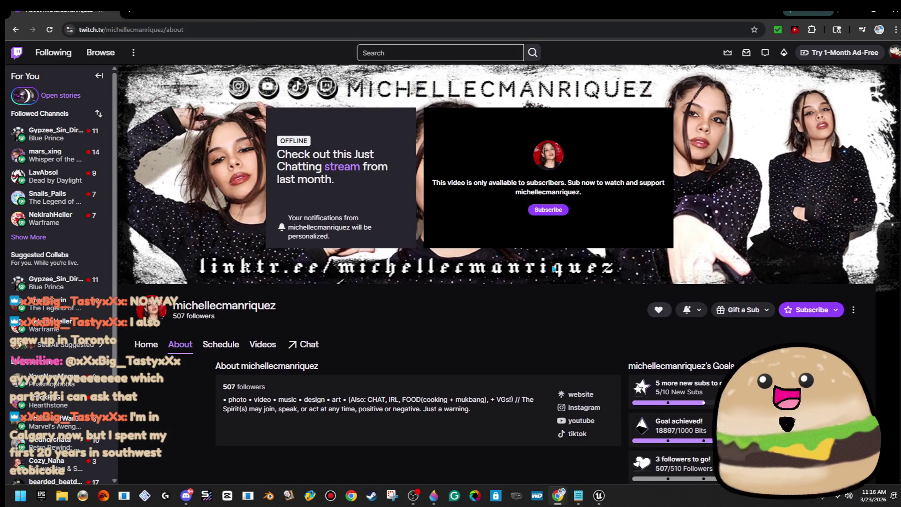
{"action": "left_click", "coordinate": [114, 11]}
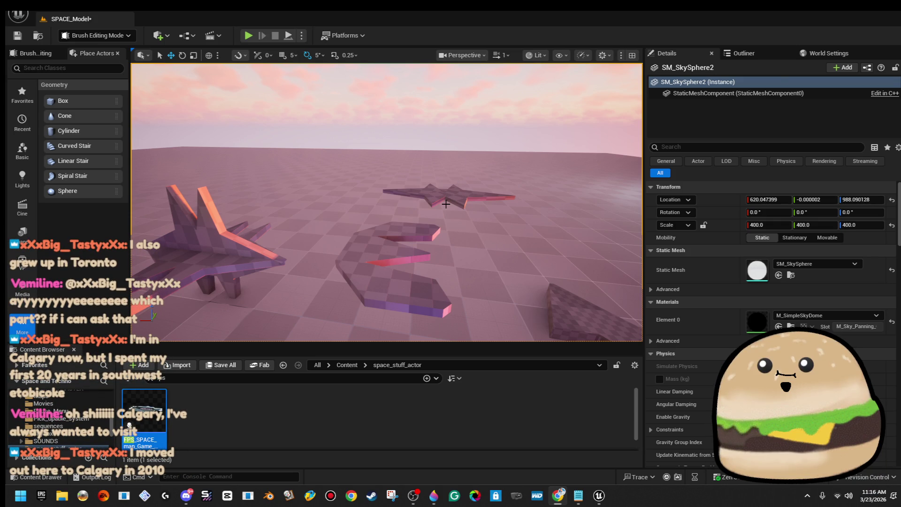
{"action": "key", "text": "w"}
{"action": "key", "text": "s"}
{"action": "key", "text": "w"}
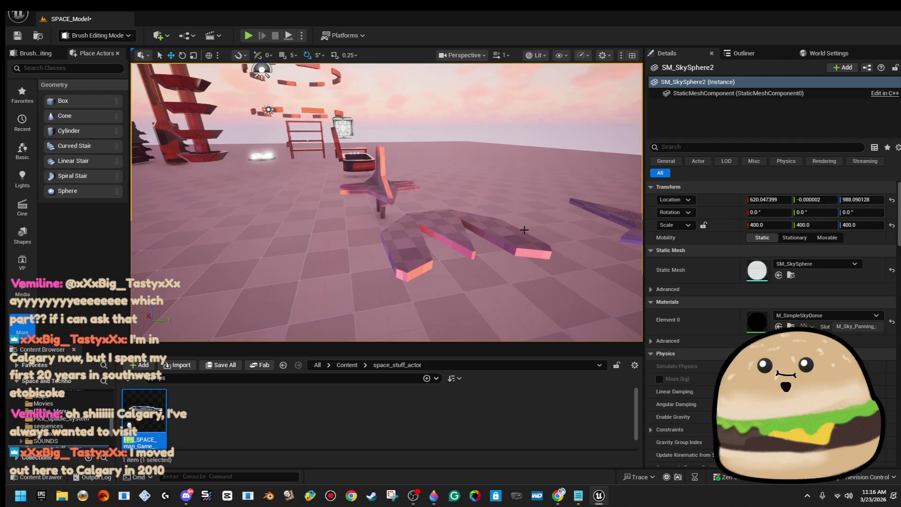
{"action": "key", "text": "s"}
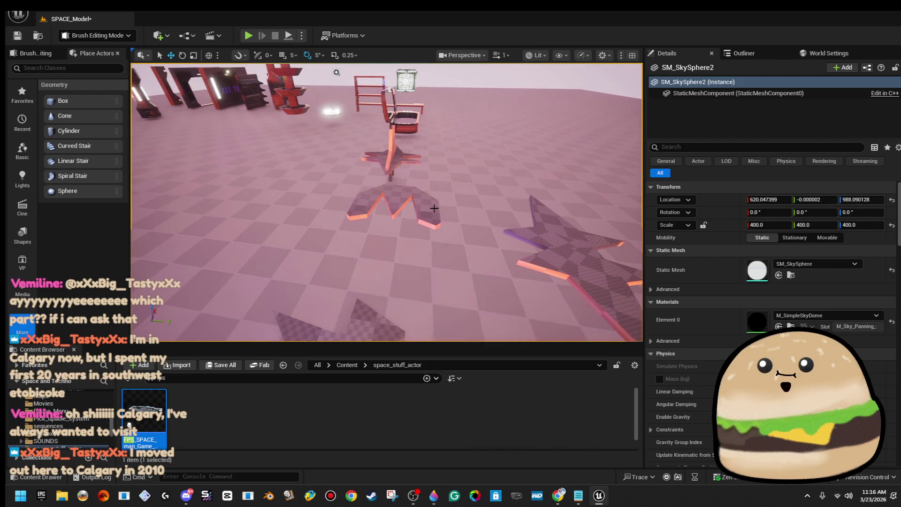
{"action": "key", "text": "w"}
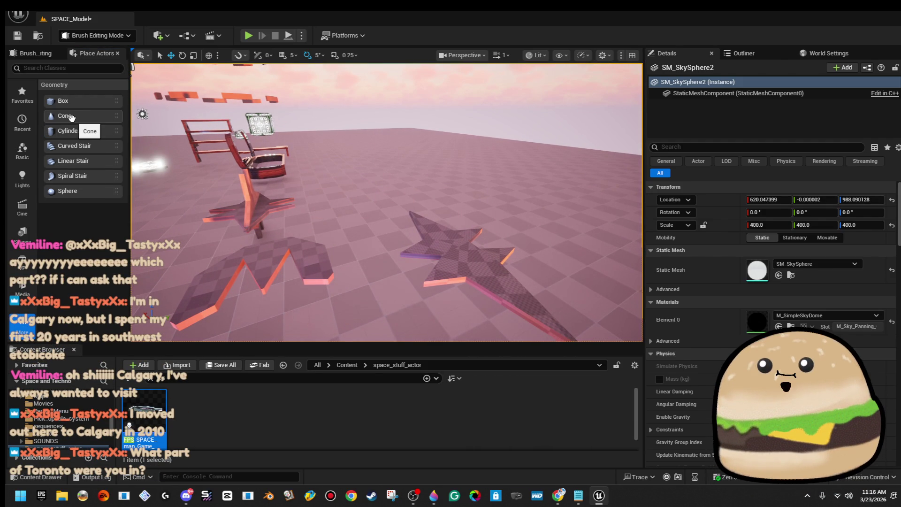
Place a Sphere brush in the level and scale it down to about 0.7.
{"action": "mouse_move", "coordinate": [70, 191]}
{"action": "left_mouse_down"}
{"action": "mouse_move", "coordinate": [263, 220]}
{"action": "mouse_move", "coordinate": [410, 222]}
{"action": "left_mouse_up"}
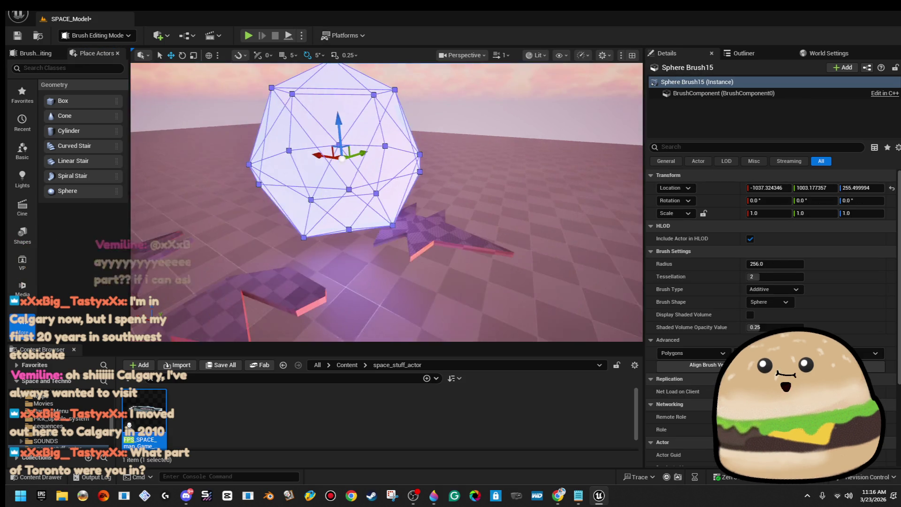
{"action": "left_click", "coordinate": [433, 238]}
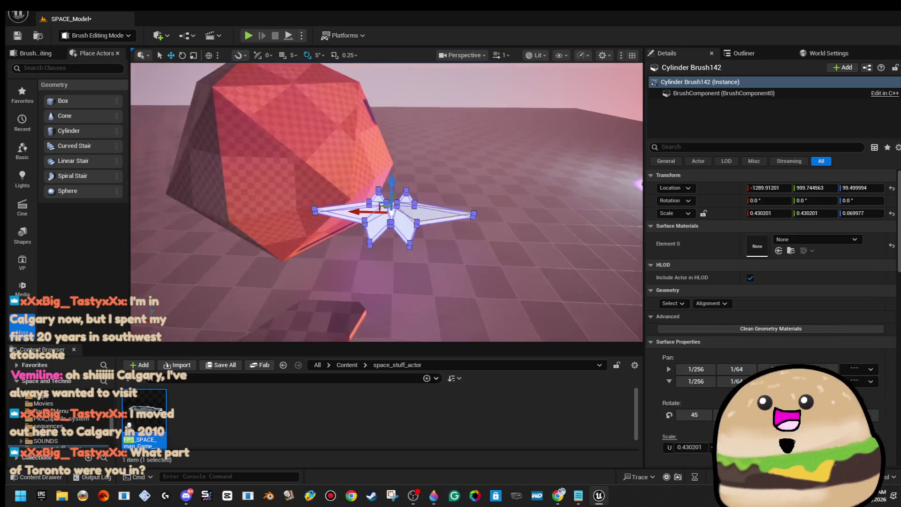
{"action": "left_click", "coordinate": [376, 200]}
{"action": "key", "text": "r"}
{"action": "mouse_move", "coordinate": [345, 179]}
{"action": "left_mouse_down"}
{"action": "mouse_move", "coordinate": [339, 193]}
{"action": "mouse_move", "coordinate": [345, 181]}
{"action": "left_mouse_up"}
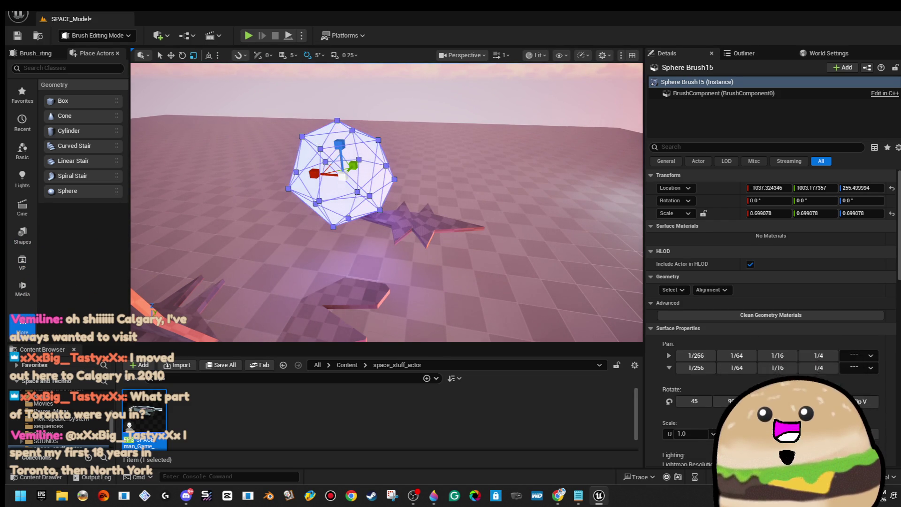
Raise the star-shaped brush up on Z into the middle of the sphere.
{"action": "left_click", "coordinate": [413, 221]}
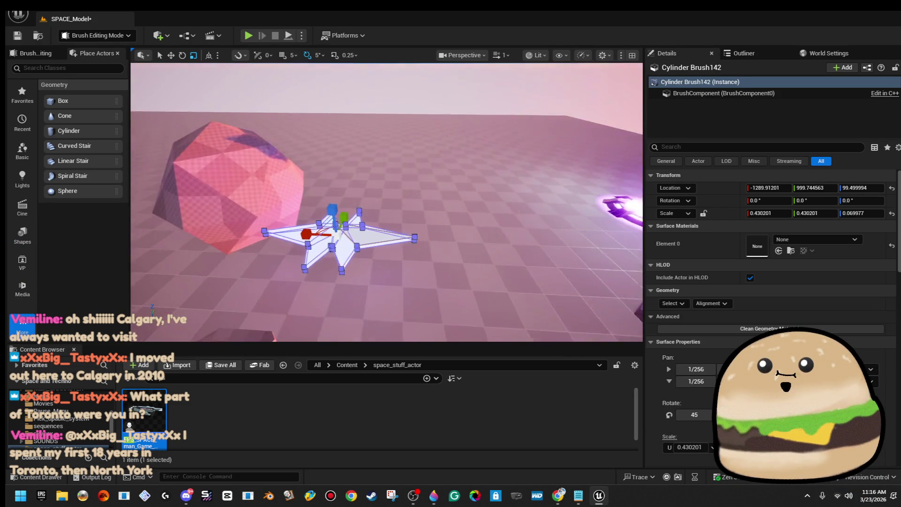
{"action": "left_click_drag", "start_coordinate": [489, 220], "coordinate": [449, 216]}
{"action": "key", "text": "w"}
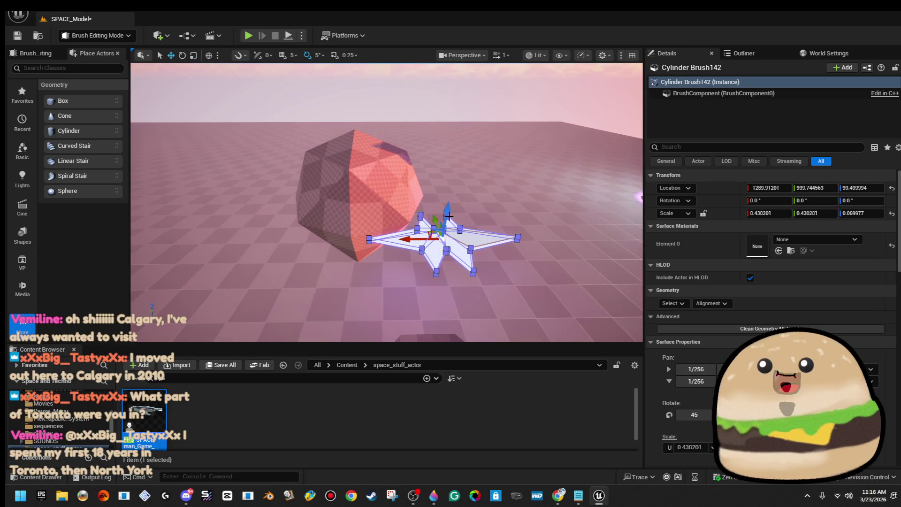
{"action": "mouse_move", "coordinate": [450, 216]}
{"action": "left_mouse_down"}
{"action": "mouse_move", "coordinate": [448, 161]}
{"action": "mouse_move", "coordinate": [418, 162]}
{"action": "mouse_move", "coordinate": [433, 197]}
{"action": "mouse_move", "coordinate": [315, 196]}
{"action": "mouse_move", "coordinate": [261, 212]}
{"action": "left_mouse_up"}
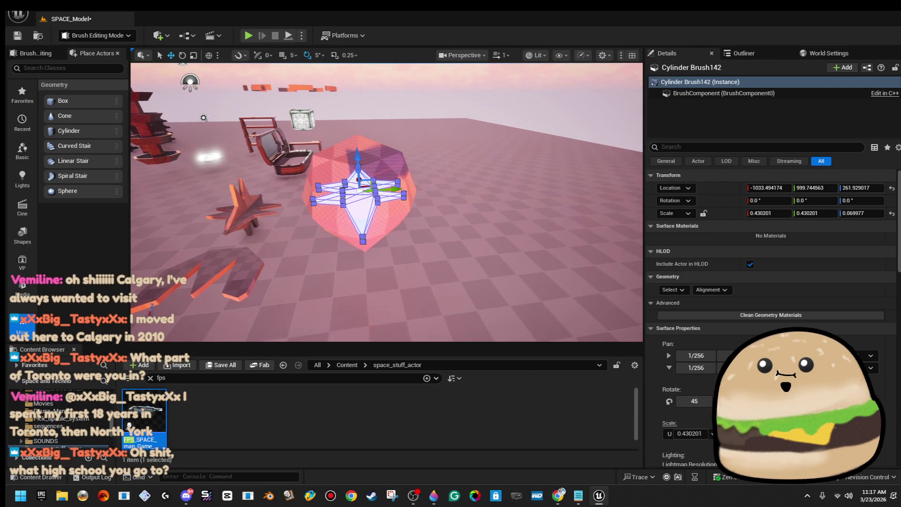
{"action": "scroll", "coordinate": [770, 281], "scroll_direction": "down", "scroll_amount": 4}
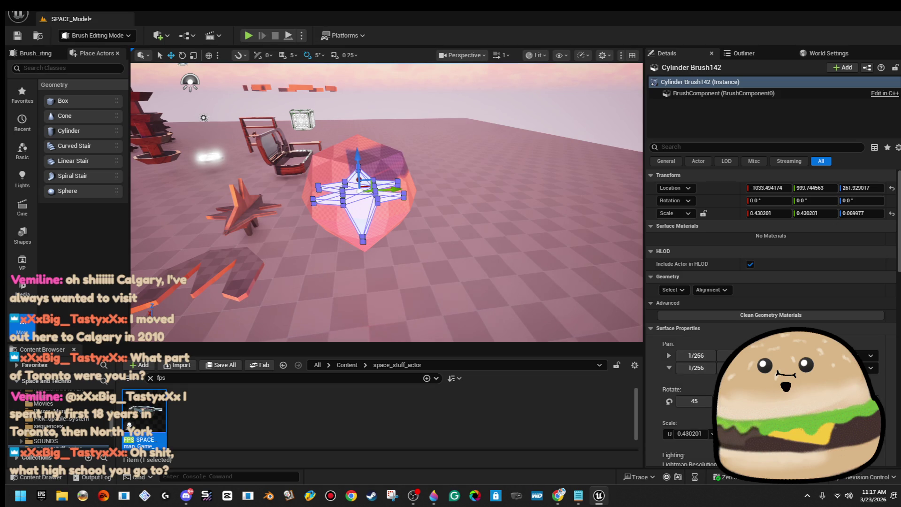
{"action": "scroll", "coordinate": [770, 282], "scroll_direction": "down", "scroll_amount": 3}
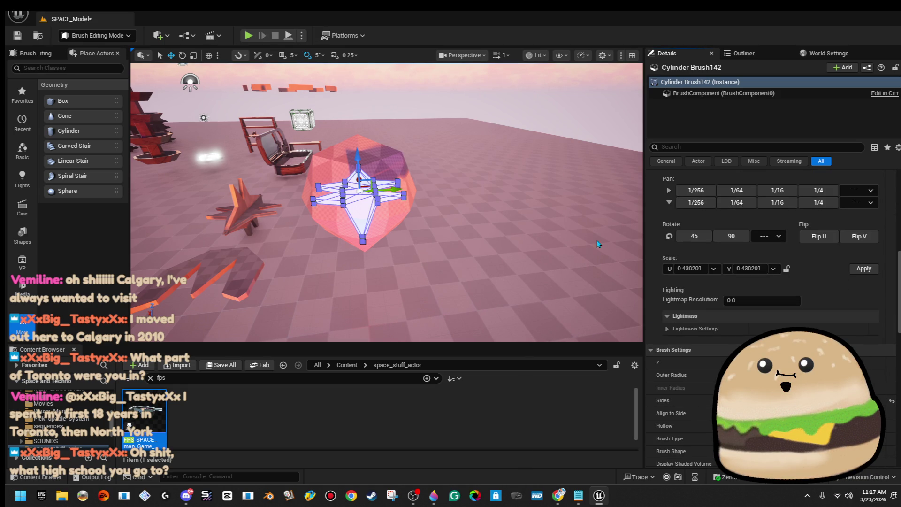
Rotate the star brush inside the sphere with the rotate gizmo.
{"action": "left_click_drag", "start_coordinate": [540, 181], "coordinate": [484, 170]}
{"action": "left_click_drag", "start_coordinate": [423, 124], "coordinate": [384, 127]}
{"action": "left_click_drag", "start_coordinate": [348, 158], "coordinate": [371, 159]}
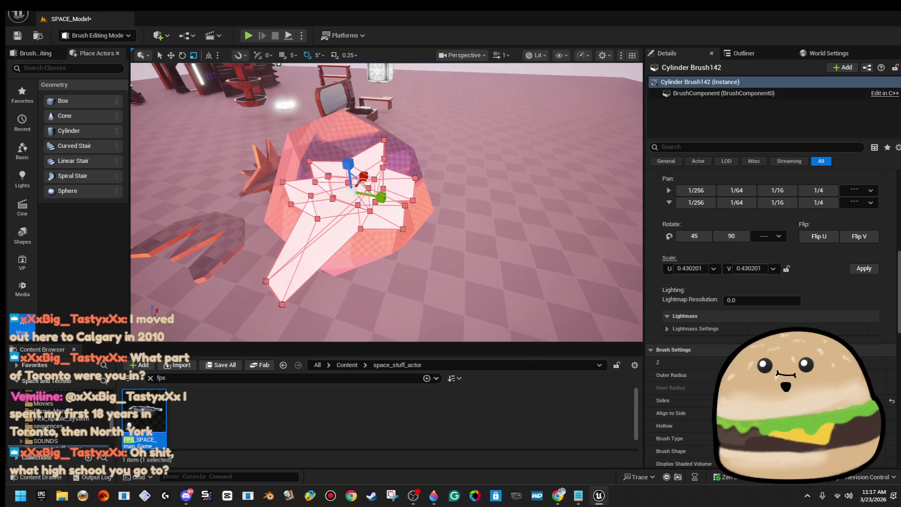
Reselect the star brush and remove it from the level with Edit > Cut.
{"action": "left_click", "coordinate": [534, 155]}
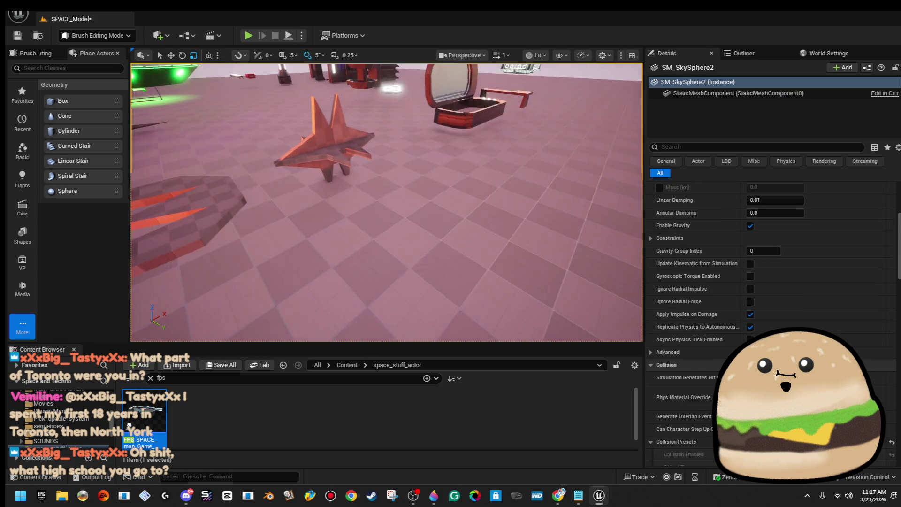
{"action": "key", "text": "f"}
{"action": "scroll", "coordinate": [492, 197], "scroll_direction": "down", "scroll_amount": 5}
{"action": "key", "text": "ctrl+z"}
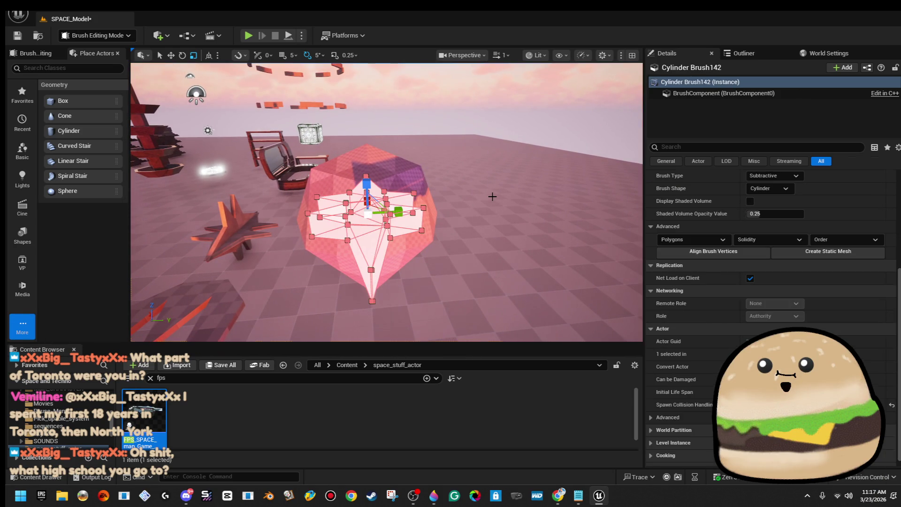
{"action": "left_click", "coordinate": [59, 13]}
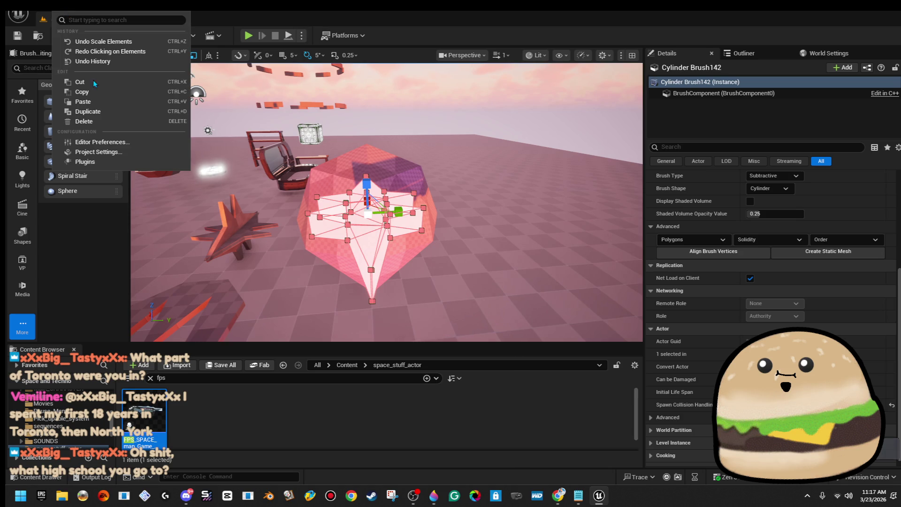
{"action": "left_click", "coordinate": [65, 13]}
{"action": "key", "text": "Escape"}
{"action": "left_click", "coordinate": [65, 13]}
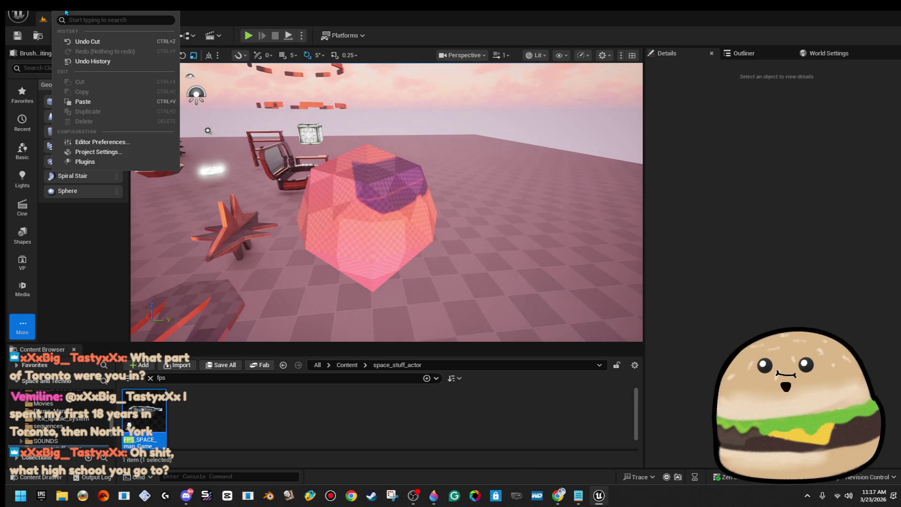
{"action": "left_click", "coordinate": [98, 103]}
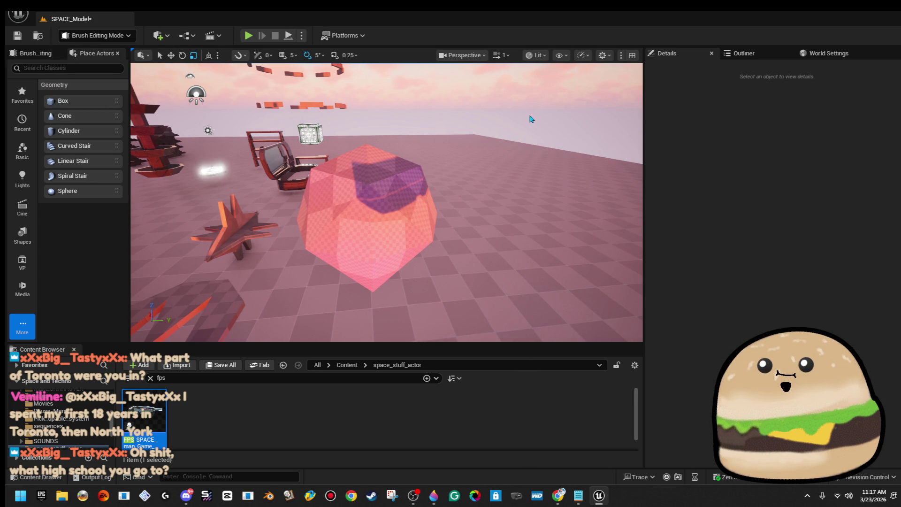
{"action": "mouse_move", "coordinate": [489, 98]}
{"action": "left_mouse_down"}
{"action": "mouse_move", "coordinate": [488, 66]}
{"action": "mouse_move", "coordinate": [475, 95]}
{"action": "left_mouse_up"}
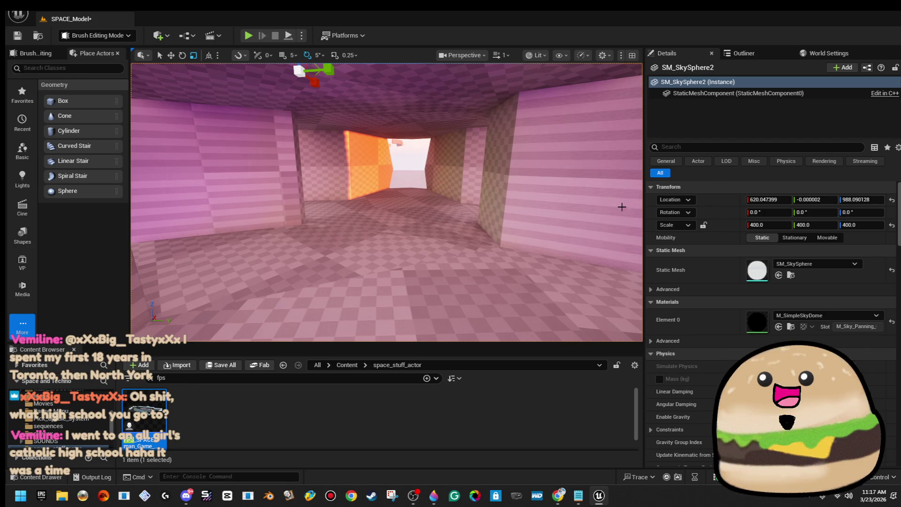
Reselect the star brush and rotate it around its axis inside the sphere.
{"action": "left_click", "coordinate": [481, 265]}
{"action": "key", "text": "f"}
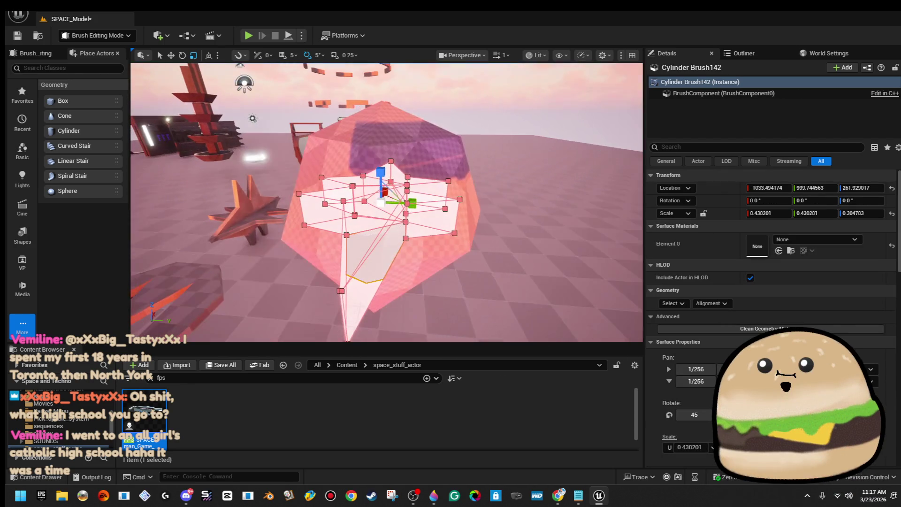
{"action": "mouse_move", "coordinate": [431, 188]}
{"action": "left_mouse_down"}
{"action": "mouse_move", "coordinate": [418, 212]}
{"action": "mouse_move", "coordinate": [390, 212]}
{"action": "left_mouse_up"}
{"action": "left_click", "coordinate": [375, 305]}
{"action": "left_click_drag", "start_coordinate": [376, 305], "coordinate": [375, 263]}
{"action": "mouse_move", "coordinate": [396, 209]}
{"action": "left_mouse_down"}
{"action": "mouse_move", "coordinate": [404, 197]}
{"action": "mouse_move", "coordinate": [395, 230]}
{"action": "left_mouse_up"}
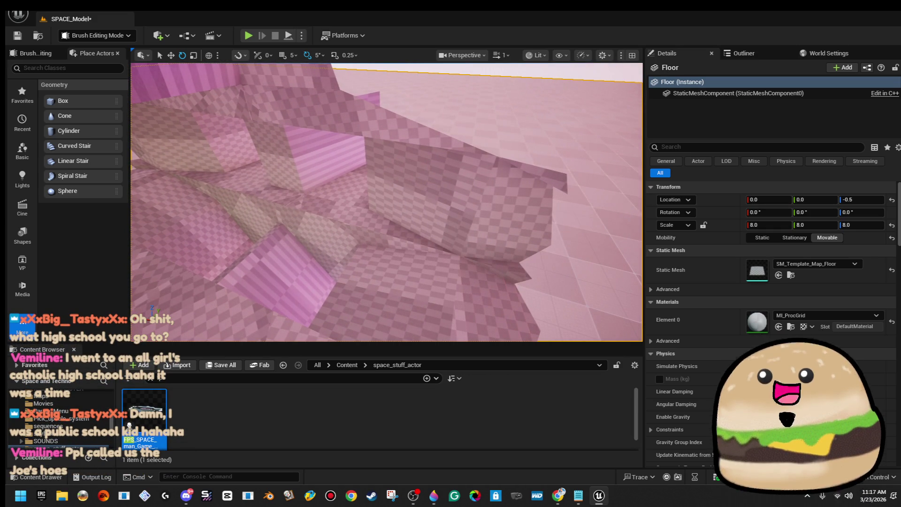
Select the two crossing star brushes together, bringing them to about 0.63 scale.
{"action": "left_click", "coordinate": [413, 219]}
{"action": "key", "text": "f"}
{"action": "mouse_move", "coordinate": [423, 221]}
{"action": "left_mouse_down"}
{"action": "mouse_move", "coordinate": [424, 206]}
{"action": "mouse_move", "coordinate": [424, 221]}
{"action": "left_mouse_up"}
{"action": "mouse_move", "coordinate": [360, 282]}
{"action": "left_mouse_down"}
{"action": "mouse_move", "coordinate": [359, 255]}
{"action": "mouse_move", "coordinate": [359, 281]}
{"action": "left_mouse_up"}
{"action": "left_click", "coordinate": [359, 281], "text": "ctrl"}
{"action": "key", "text": "f"}
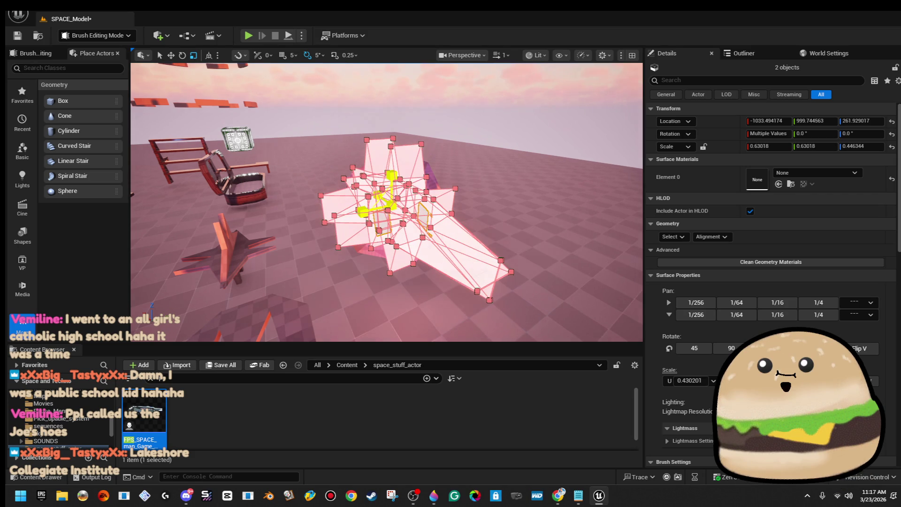
{"action": "left_click", "coordinate": [488, 110]}
{"action": "mouse_move", "coordinate": [488, 110]}
{"action": "left_mouse_down"}
{"action": "mouse_move", "coordinate": [489, 94]}
{"action": "mouse_move", "coordinate": [485, 116]}
{"action": "left_mouse_up"}
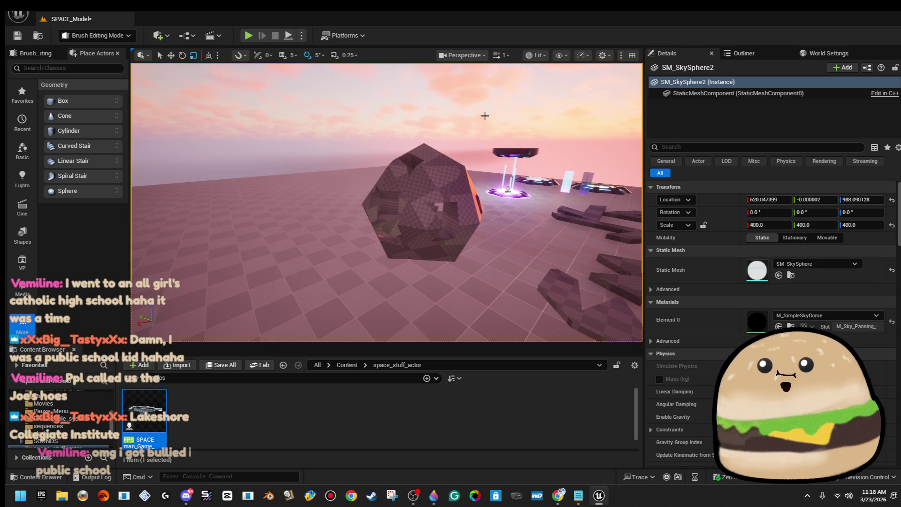
Select both star brushes inside the sphere and enlarge them to about 0.72 scale.
{"action": "left_click_drag", "start_coordinate": [461, 162], "coordinate": [474, 151]}
{"action": "mouse_move", "coordinate": [440, 206]}
{"action": "left_mouse_down"}
{"action": "mouse_move", "coordinate": [441, 185]}
{"action": "mouse_move", "coordinate": [440, 207]}
{"action": "mouse_move", "coordinate": [449, 192]}
{"action": "mouse_move", "coordinate": [429, 215]}
{"action": "left_mouse_up"}
{"action": "left_click", "coordinate": [441, 207]}
{"action": "left_click", "coordinate": [429, 221], "text": "ctrl"}
{"action": "key", "text": "f"}
{"action": "left_click_drag", "start_coordinate": [377, 229], "coordinate": [377, 228]}
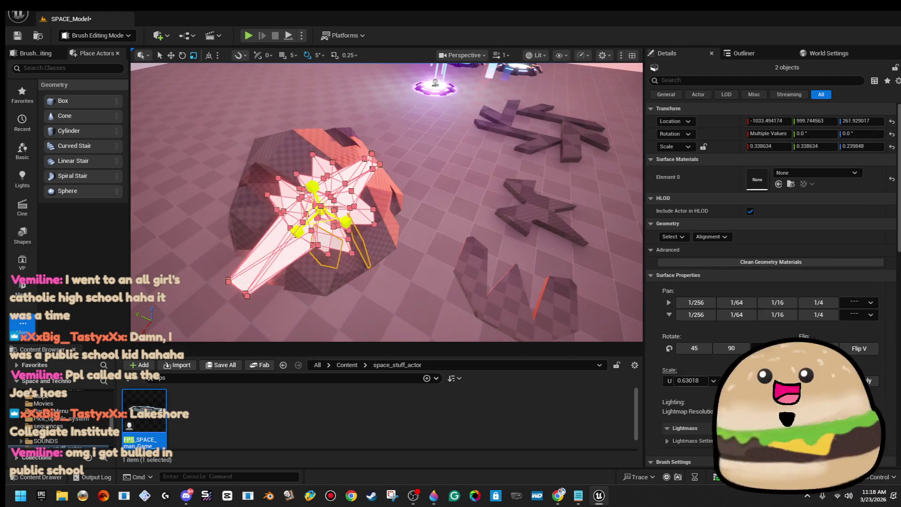
{"action": "left_click_drag", "start_coordinate": [320, 212], "coordinate": [336, 202]}
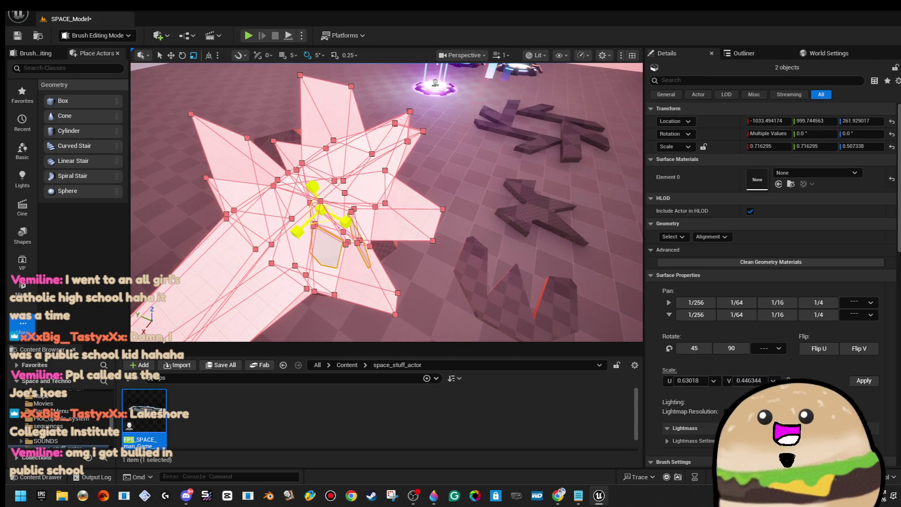
Orbit the camera low and close to inspect the star openings carved through the sphere.
{"action": "right_click", "coordinate": [447, 169]}
{"action": "key", "text": "Escape"}
{"action": "left_click_drag", "start_coordinate": [387, 202], "coordinate": [370, 172]}
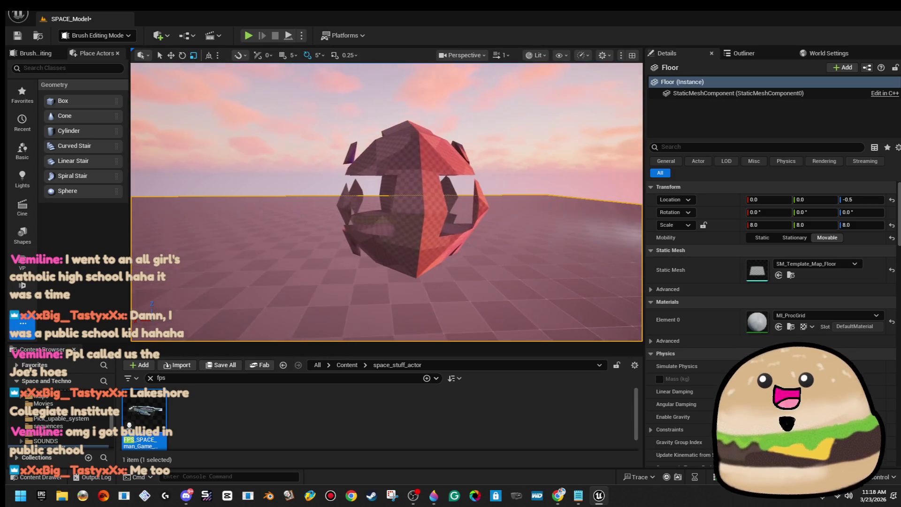
{"action": "left_click_drag", "start_coordinate": [371, 171], "coordinate": [367, 169]}
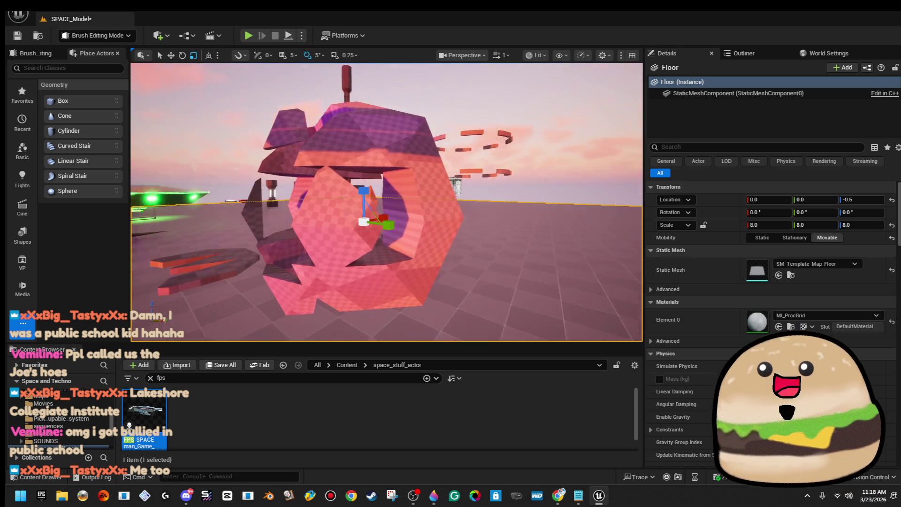
{"action": "left_click_drag", "start_coordinate": [367, 169], "coordinate": [298, 157]}
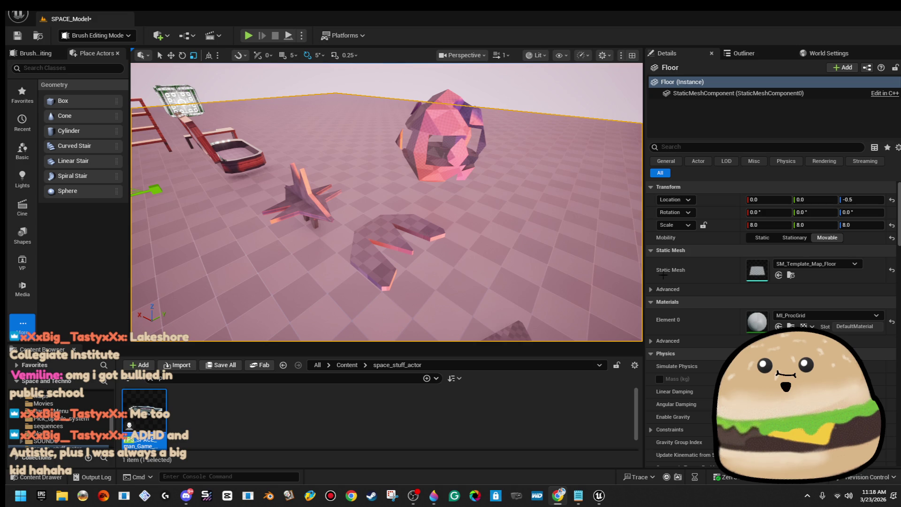
Rotate the spiky star brush about 90° around its vertical Z axis.
{"action": "key", "text": "w"}
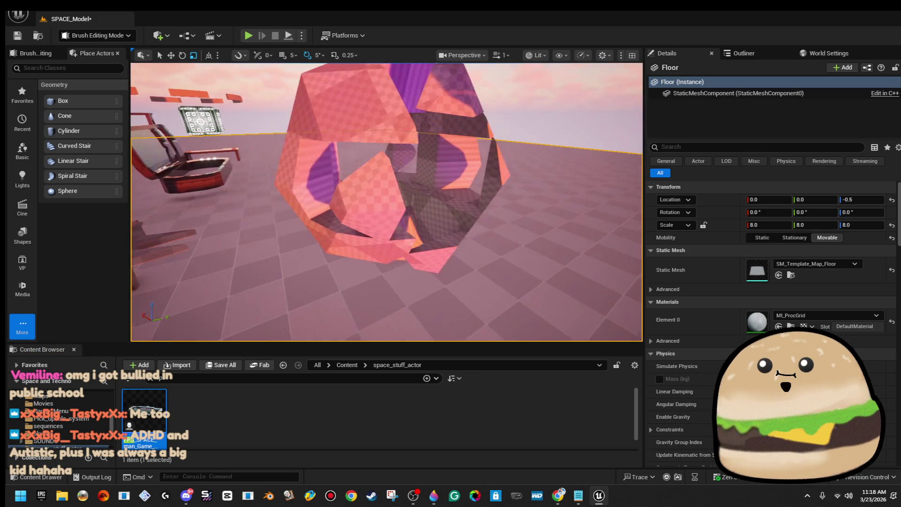
{"action": "key", "text": "s"}
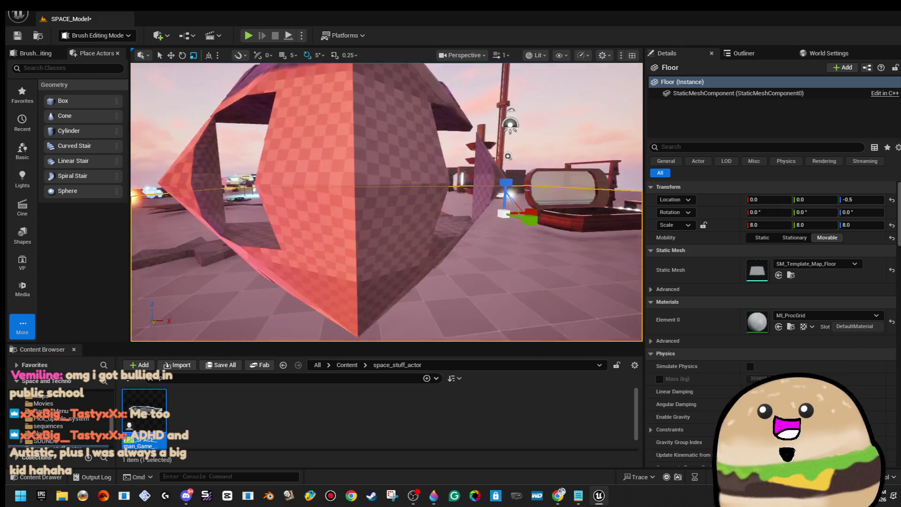
{"action": "key", "text": "w"}
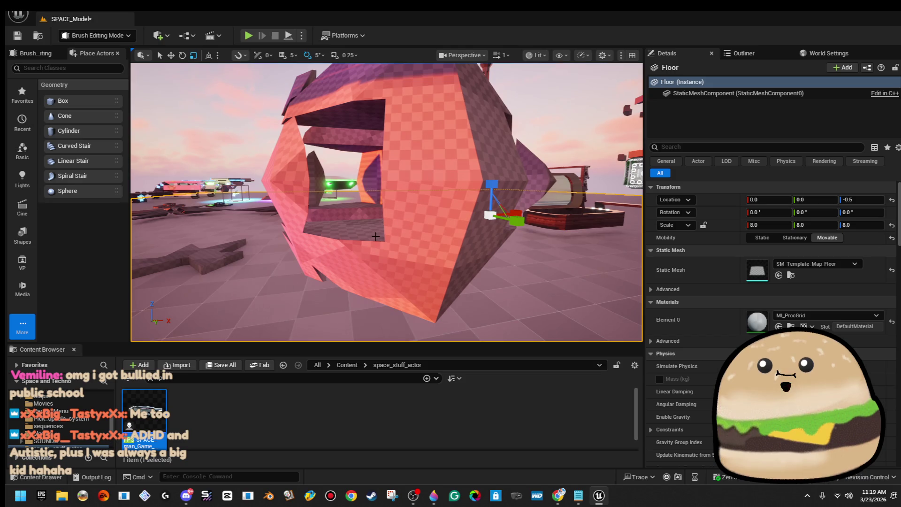
{"action": "left_click", "coordinate": [376, 236]}
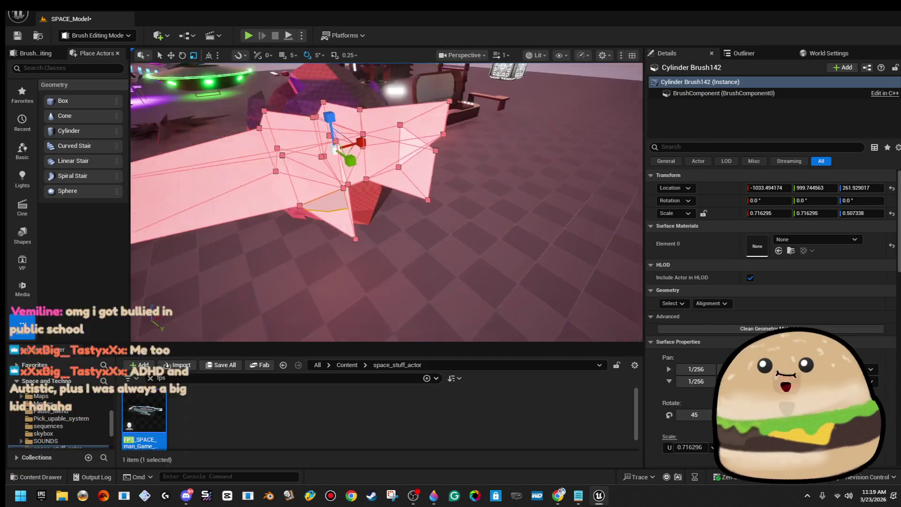
{"action": "key", "text": "e"}
{"action": "left_click_drag", "start_coordinate": [360, 191], "coordinate": [409, 201]}
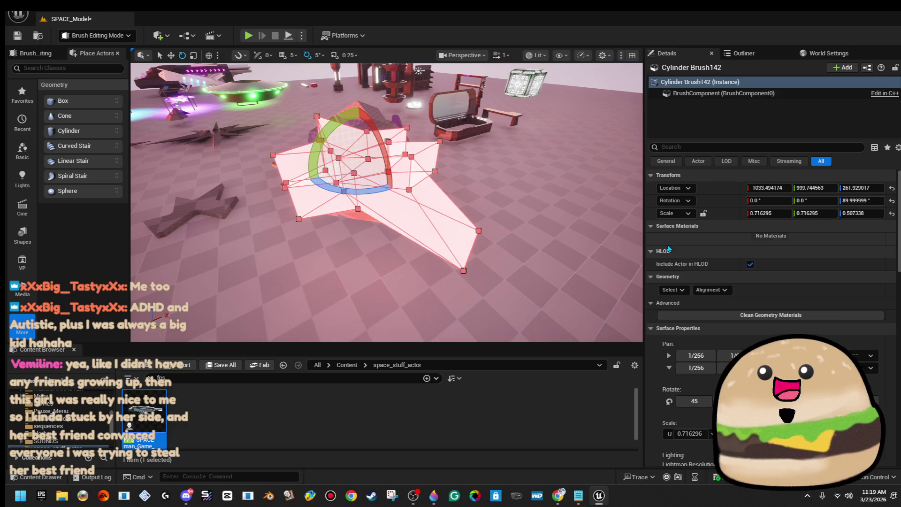
Fly the camera around and through the floating sculpture to inspect it.
{"action": "left_click", "coordinate": [512, 115]}
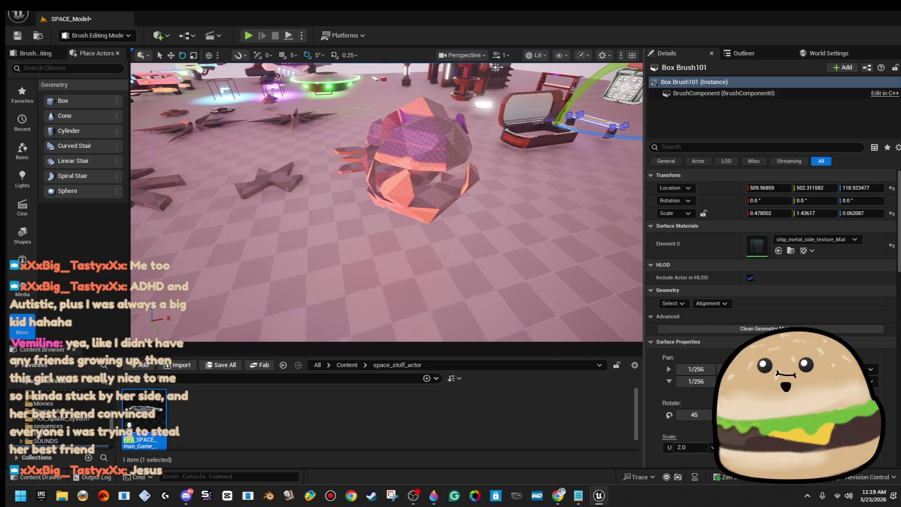
{"action": "key", "text": "w"}
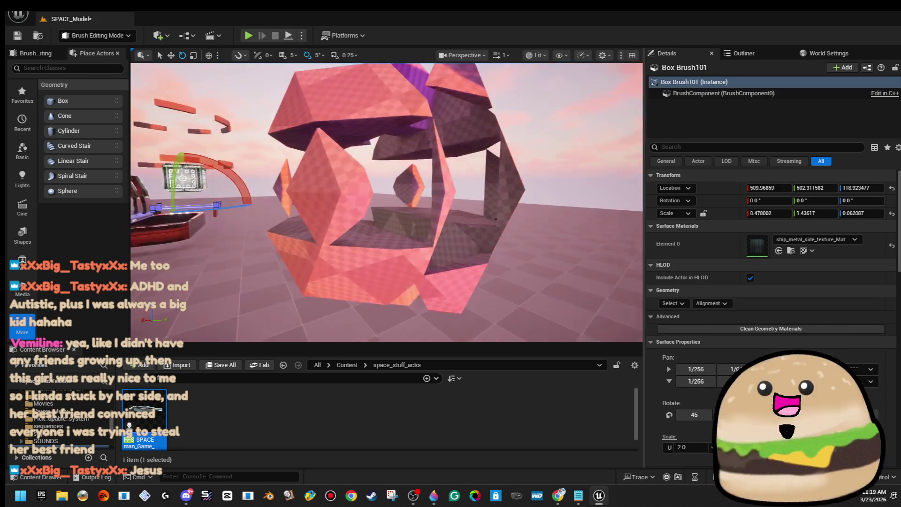
{"action": "key", "text": "s"}
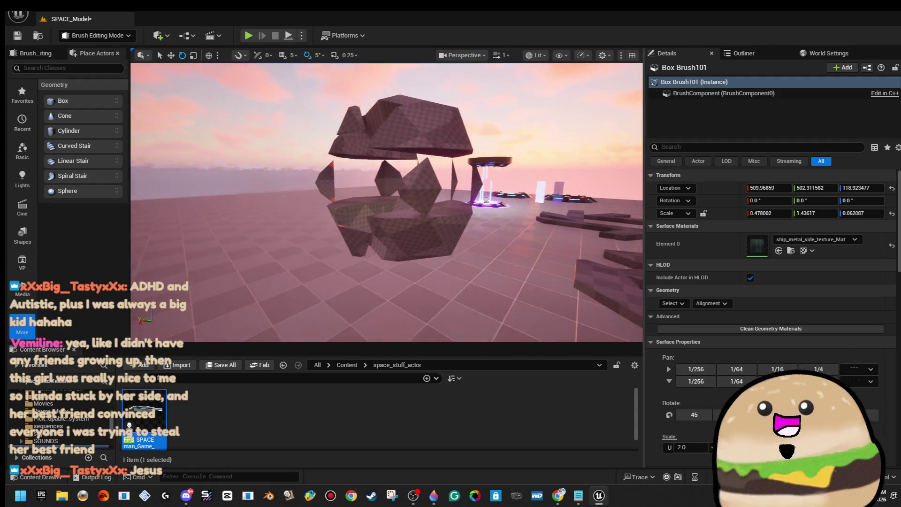
{"action": "key", "text": "w"}
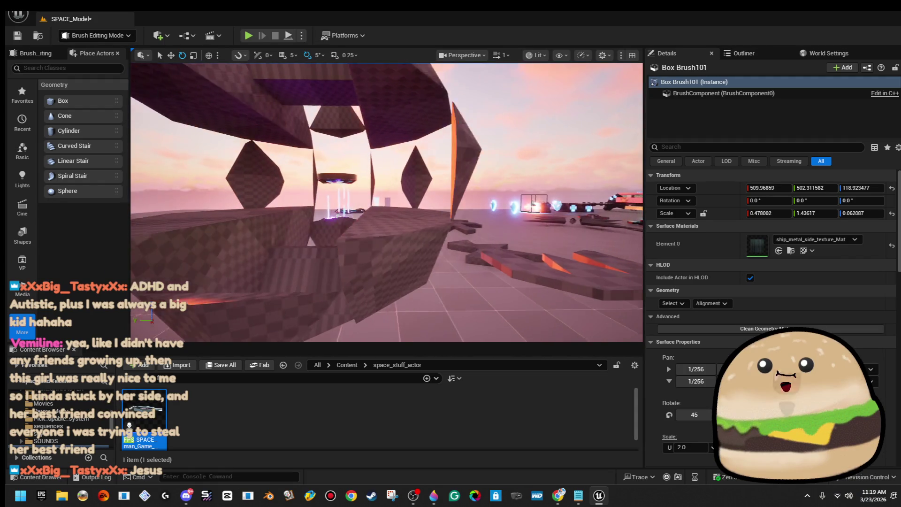
{"action": "key", "text": "w"}
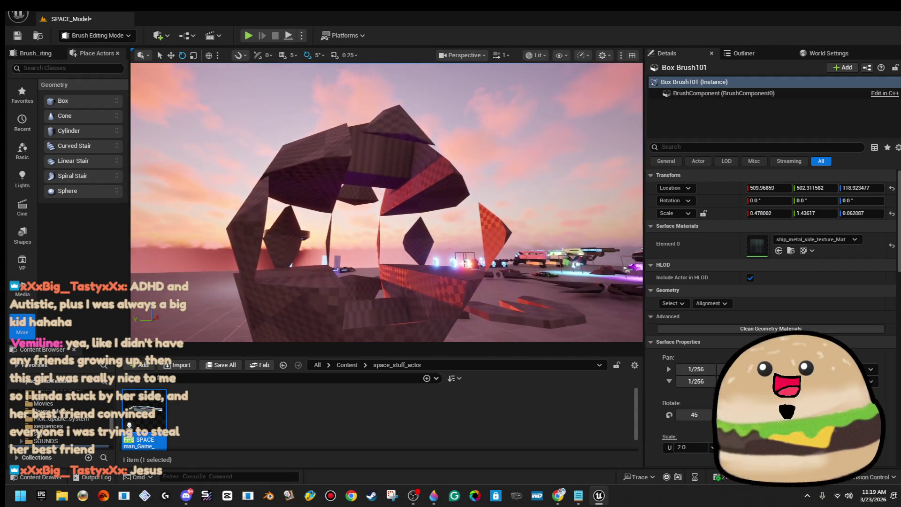
{"action": "key", "text": "s"}
{"action": "key", "text": "w"}
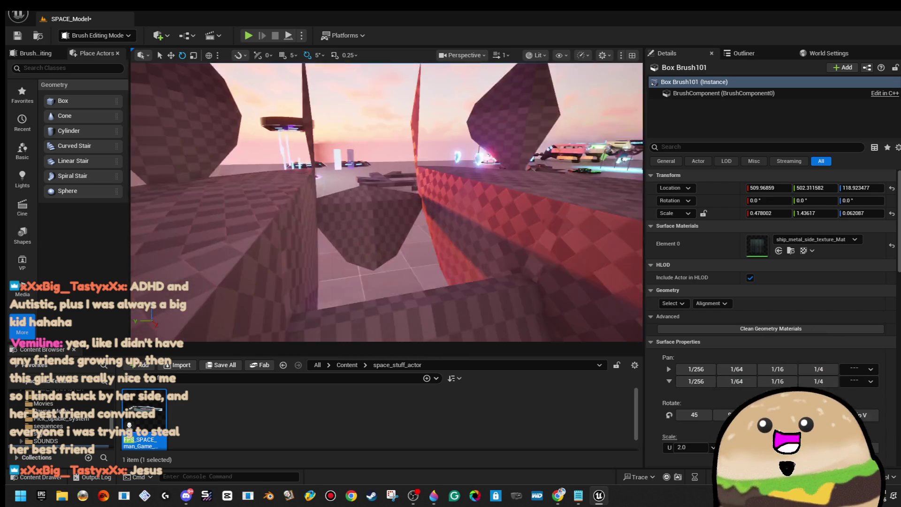
{"action": "key", "text": "s"}
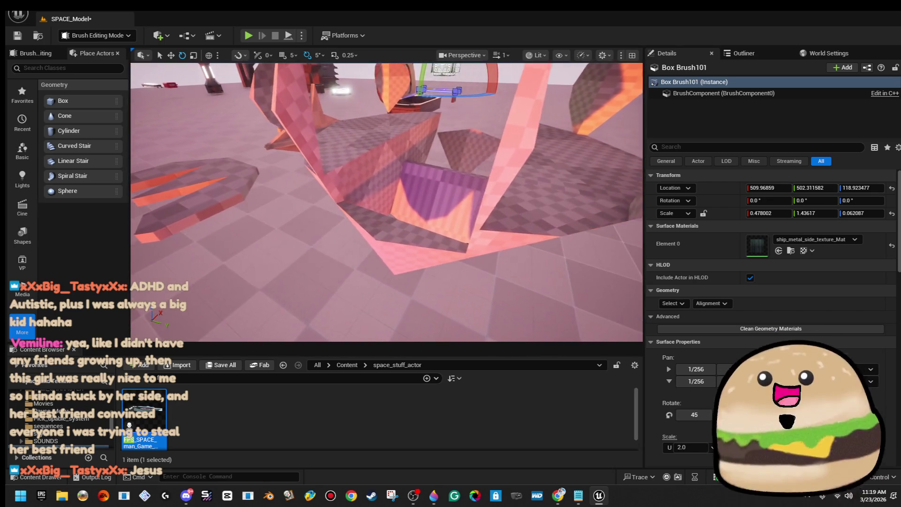
{"action": "left_click", "coordinate": [338, 212]}
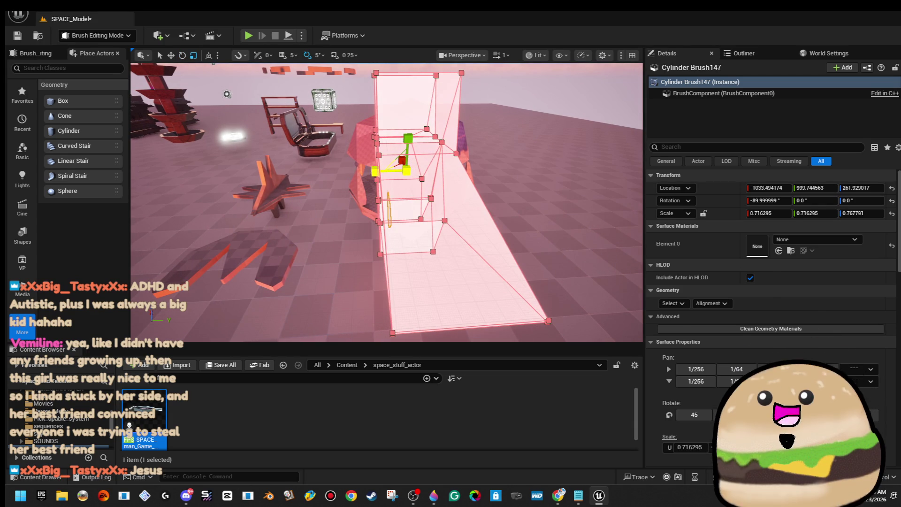
Survey the sculpture from several angles, then reselect the star brush and frame it.
{"action": "left_click", "coordinate": [385, 244]}
{"action": "key", "text": "w"}
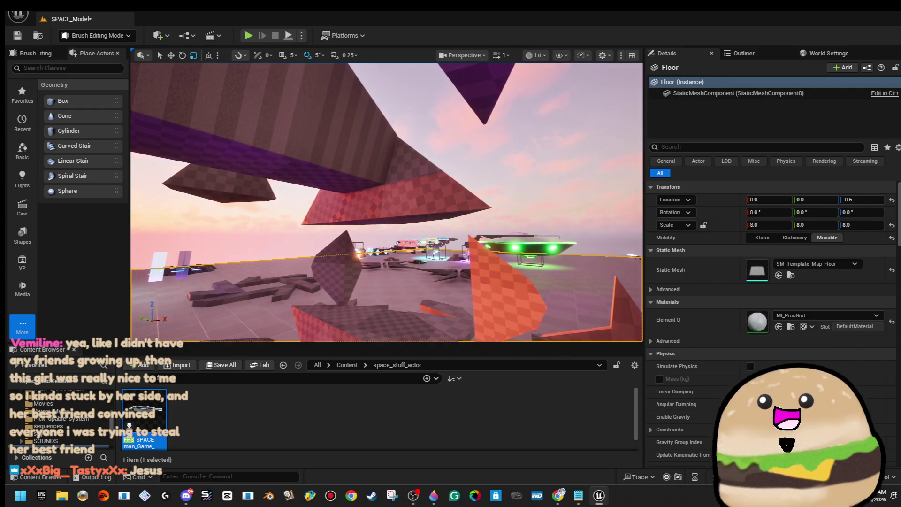
{"action": "key", "text": "w"}
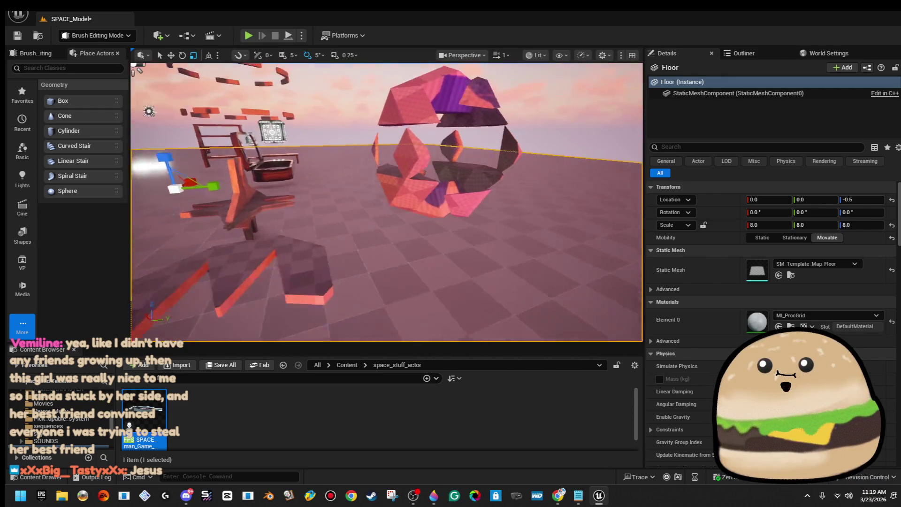
{"action": "key", "text": "w"}
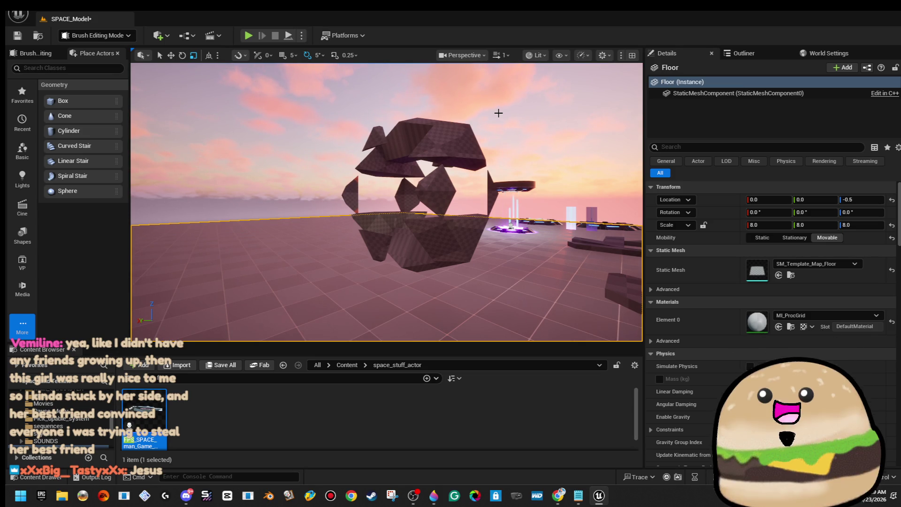
{"action": "key", "text": "w"}
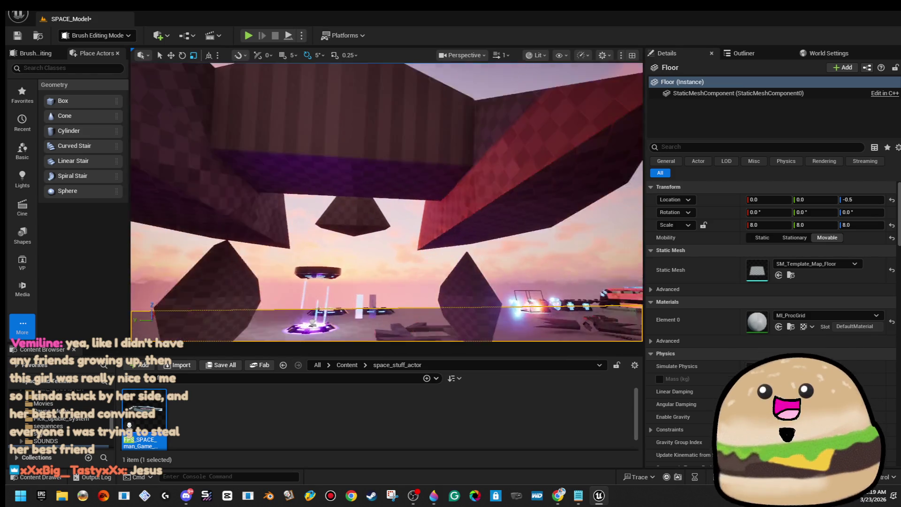
{"action": "key", "text": "s"}
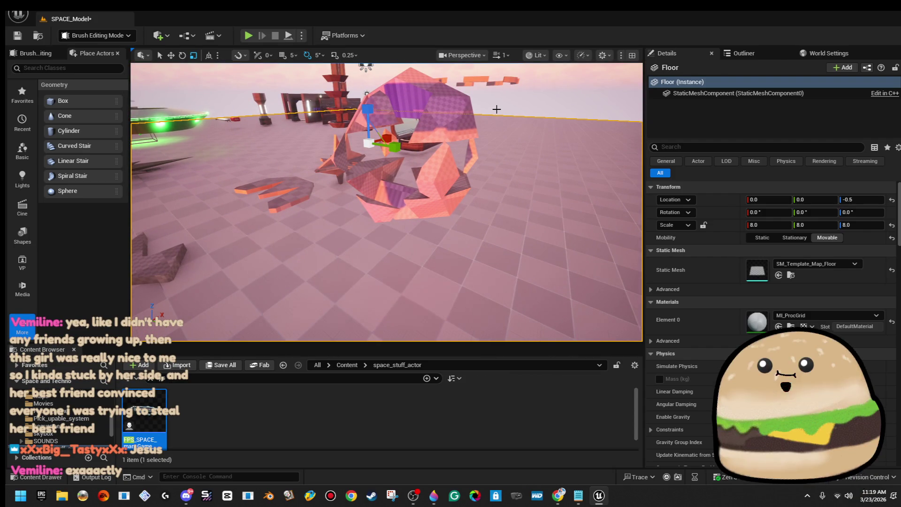
{"action": "key", "text": "w"}
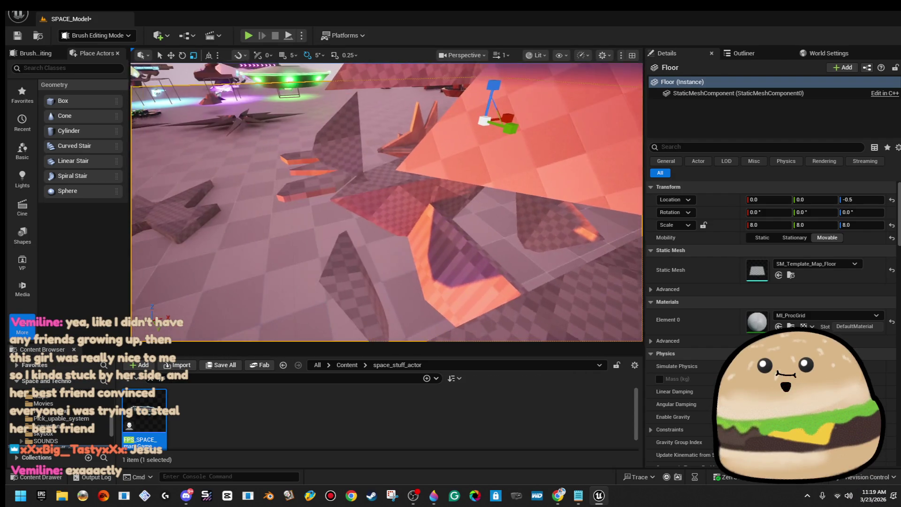
{"action": "key", "text": "w"}
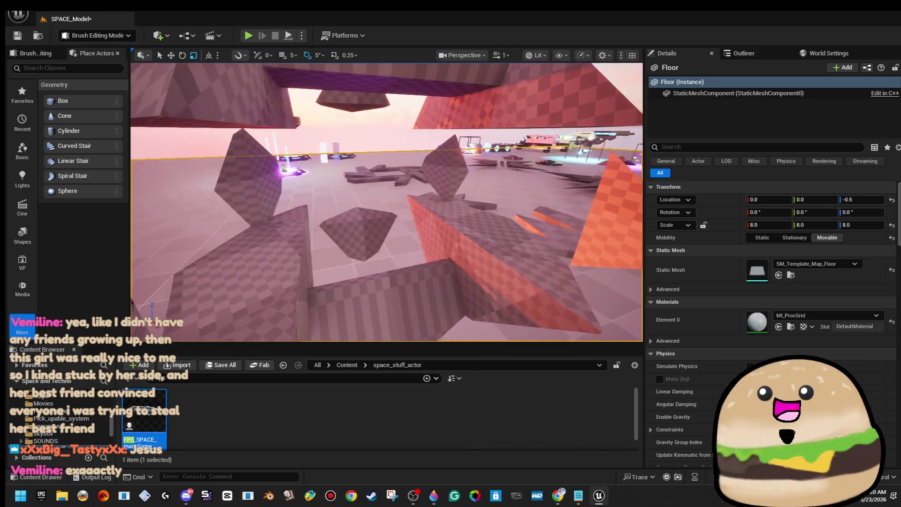
{"action": "key", "text": "s"}
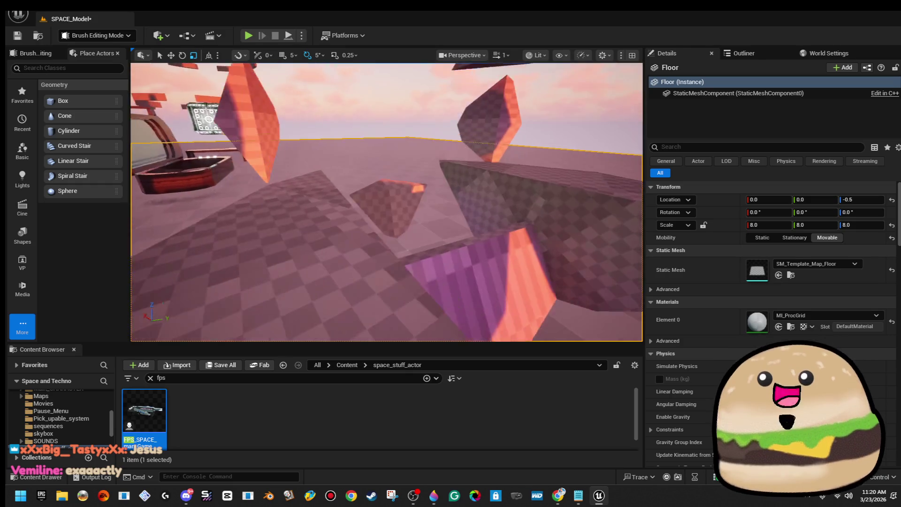
{"action": "key", "text": "ctrl+z"}
{"action": "key", "text": "f"}
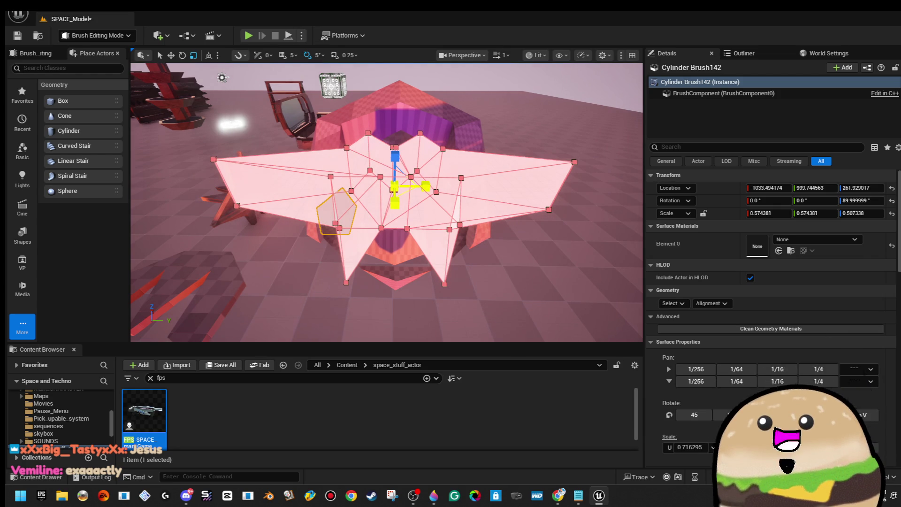
{"action": "left_click", "coordinate": [521, 119]}
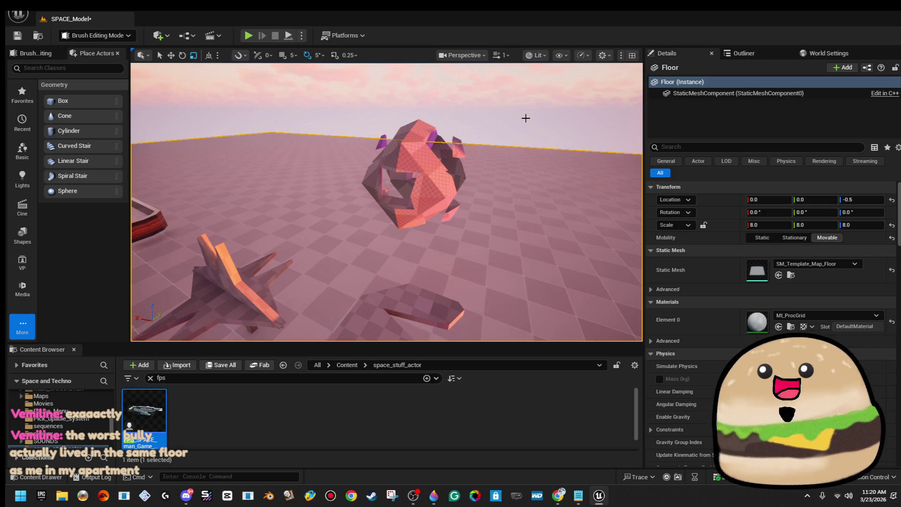
{"action": "mouse_move", "coordinate": [526, 118]}
{"action": "left_mouse_down"}
{"action": "mouse_move", "coordinate": [488, 118]}
{"action": "mouse_move", "coordinate": [525, 118]}
{"action": "mouse_move", "coordinate": [618, 158]}
{"action": "mouse_move", "coordinate": [484, 179]}
{"action": "left_mouse_up"}
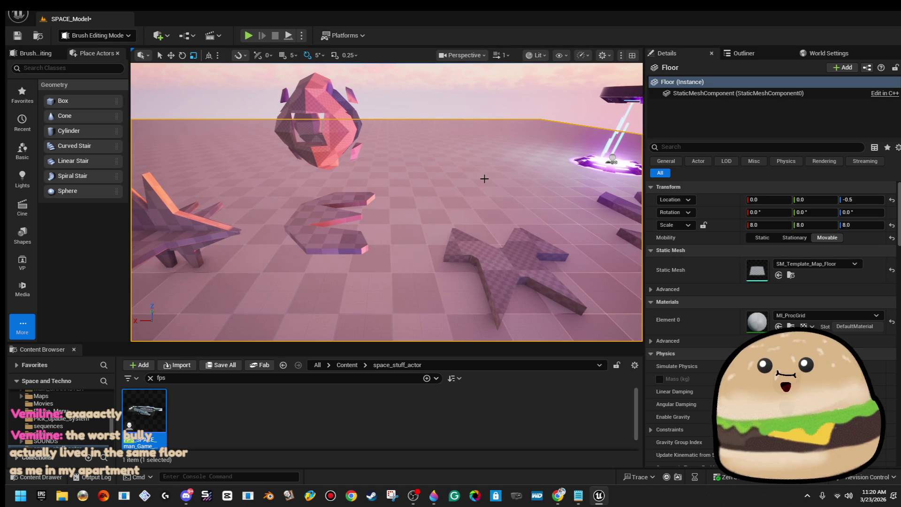
{"action": "mouse_move", "coordinate": [451, 168]}
{"action": "left_mouse_down"}
{"action": "mouse_move", "coordinate": [427, 138]}
{"action": "mouse_move", "coordinate": [392, 126]}
{"action": "left_mouse_up"}
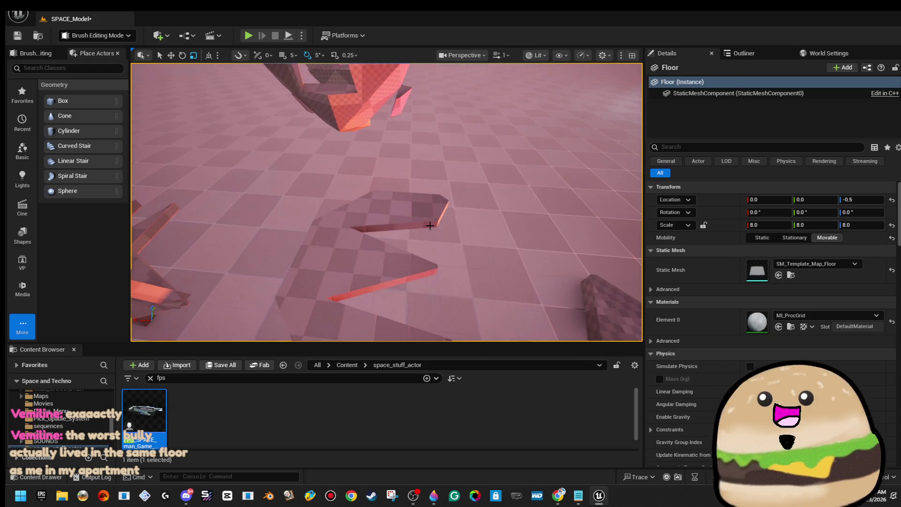
{"action": "left_click", "coordinate": [430, 225]}
{"action": "left_click_drag", "start_coordinate": [430, 225], "coordinate": [452, 219]}
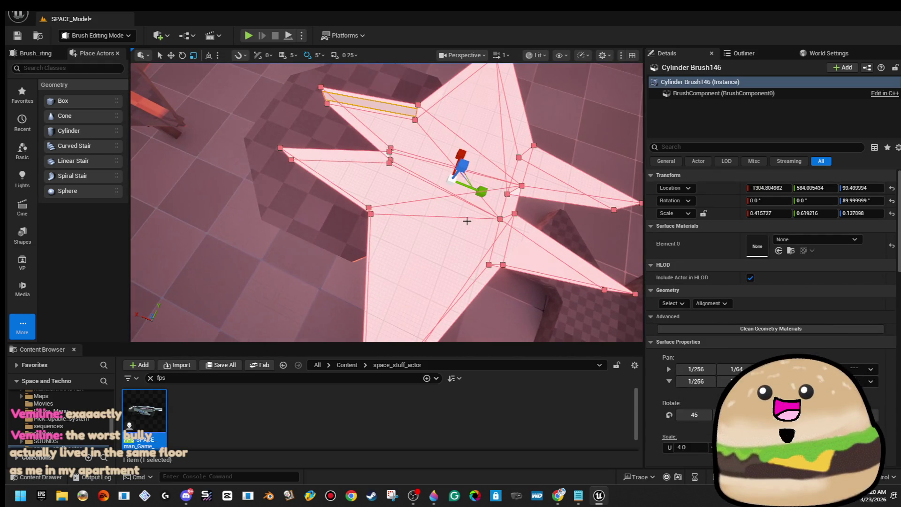
Shift Cylinder Brush146 along X and scale its Y axis down to about 0.53.
{"action": "left_click_drag", "start_coordinate": [452, 177], "coordinate": [478, 207]}
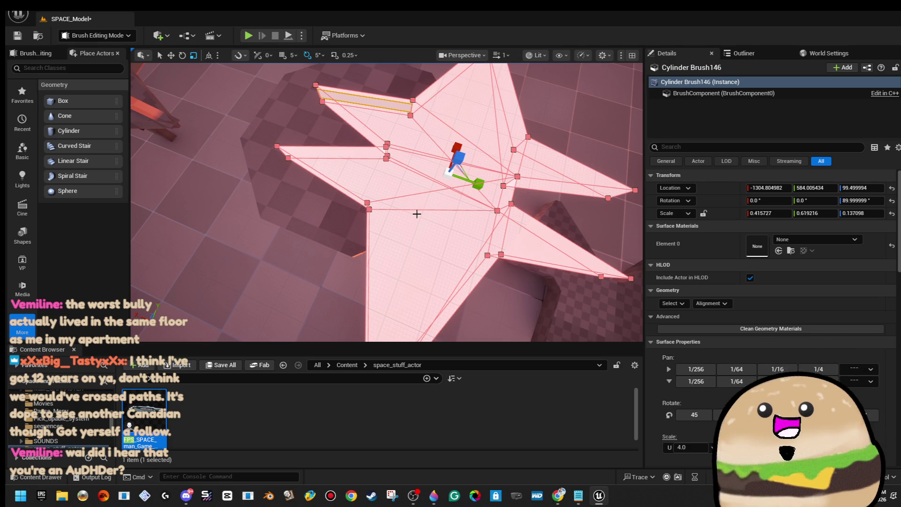
{"action": "left_click_drag", "start_coordinate": [417, 214], "coordinate": [469, 219]}
{"action": "left_click_drag", "start_coordinate": [537, 172], "coordinate": [463, 177]}
{"action": "key", "text": "w"}
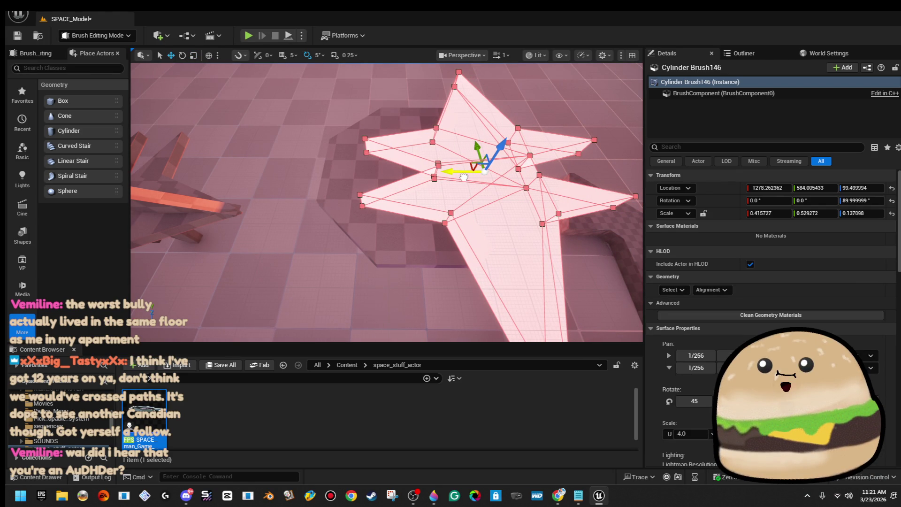
{"action": "key", "text": "r"}
{"action": "mouse_move", "coordinate": [510, 173]}
{"action": "left_mouse_down"}
{"action": "mouse_move", "coordinate": [471, 177]}
{"action": "mouse_move", "coordinate": [459, 157]}
{"action": "left_mouse_up"}
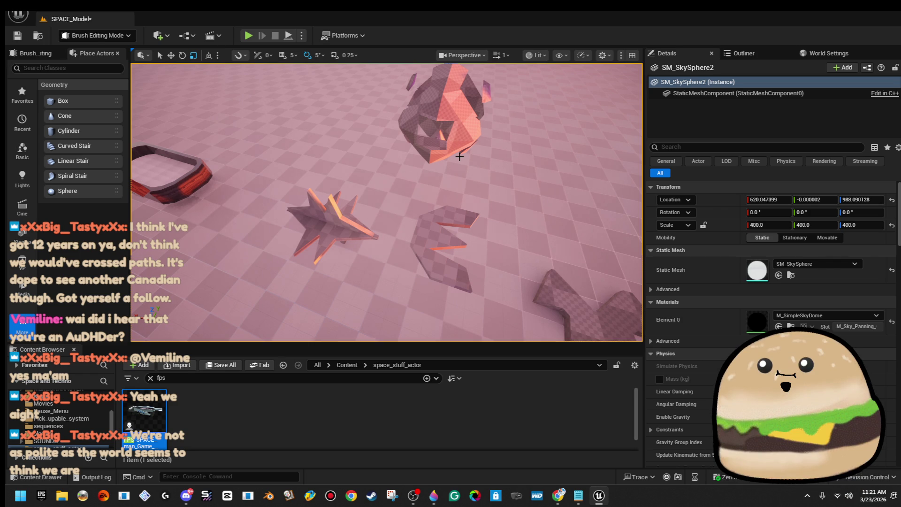
Select the star floor brush with its neighbouring cylinder brush and move both toward the lower left.
{"action": "key", "text": "w"}
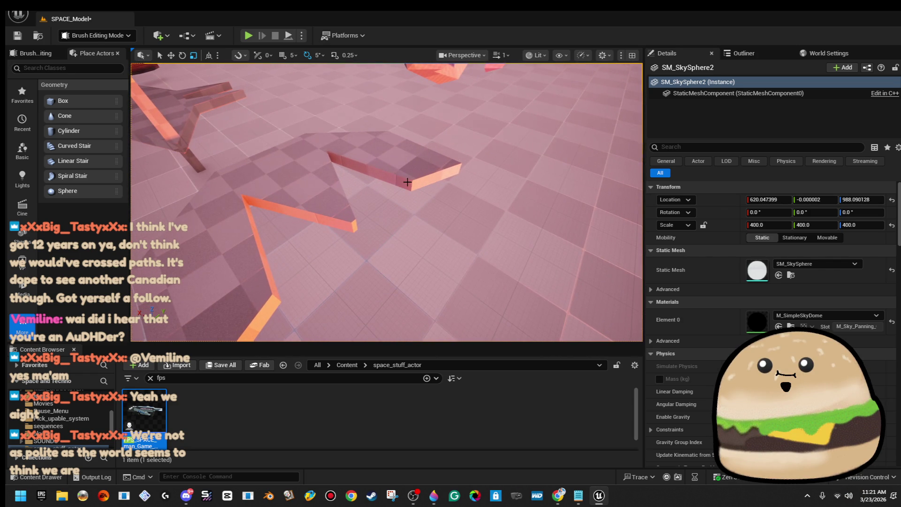
{"action": "left_click", "coordinate": [409, 181]}
{"action": "left_click", "coordinate": [311, 176], "text": "ctrl"}
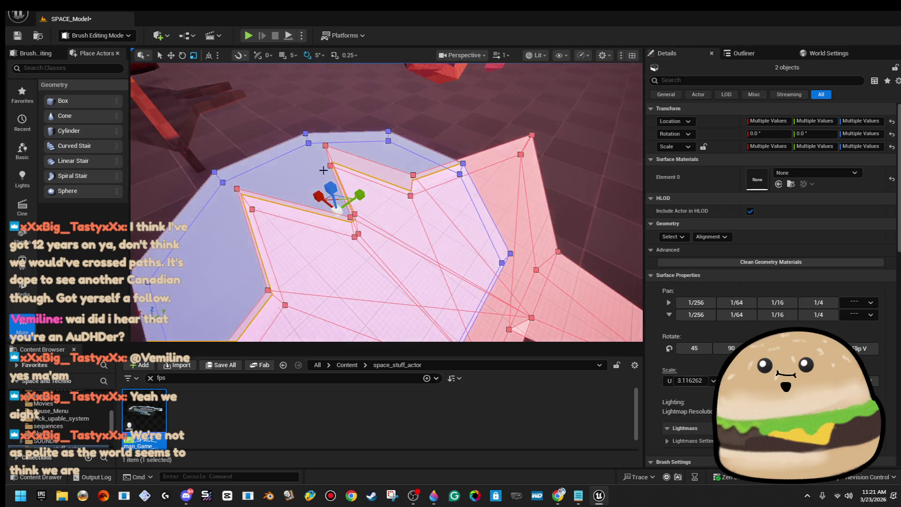
{"action": "key", "text": "s"}
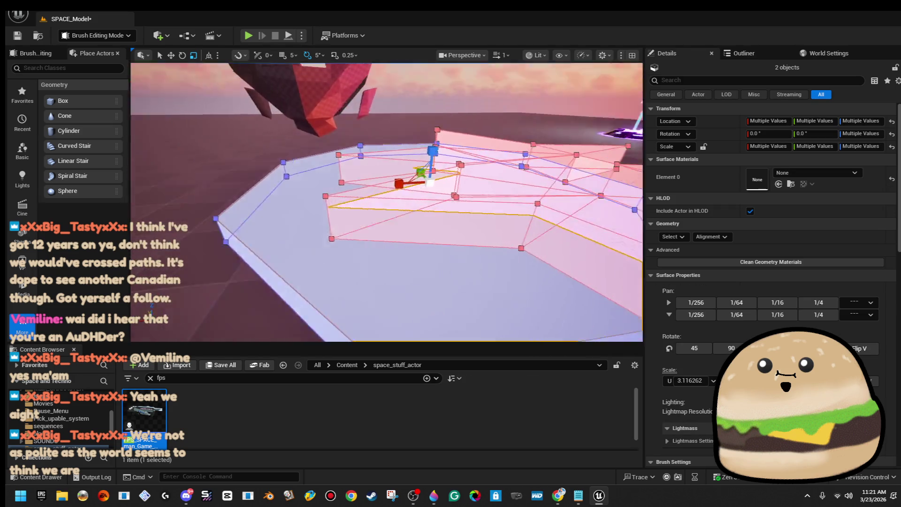
{"action": "key", "text": "w"}
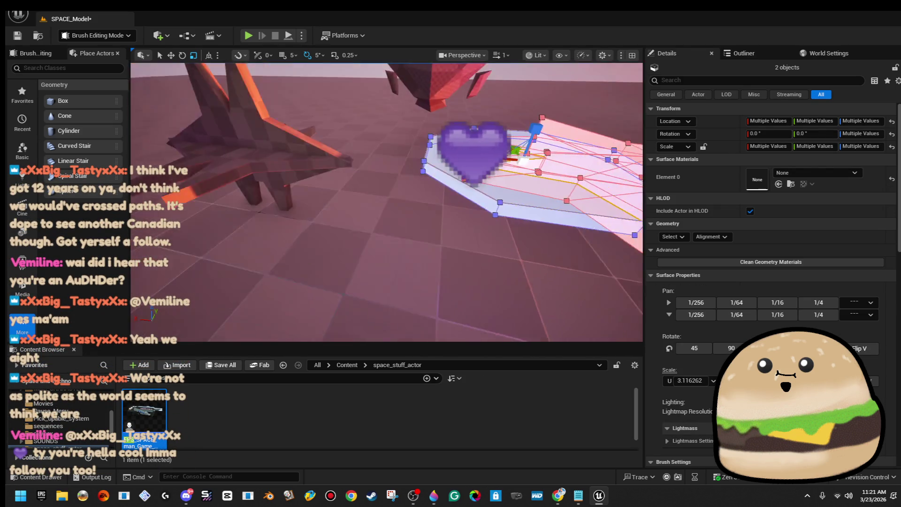
{"action": "key", "text": "s"}
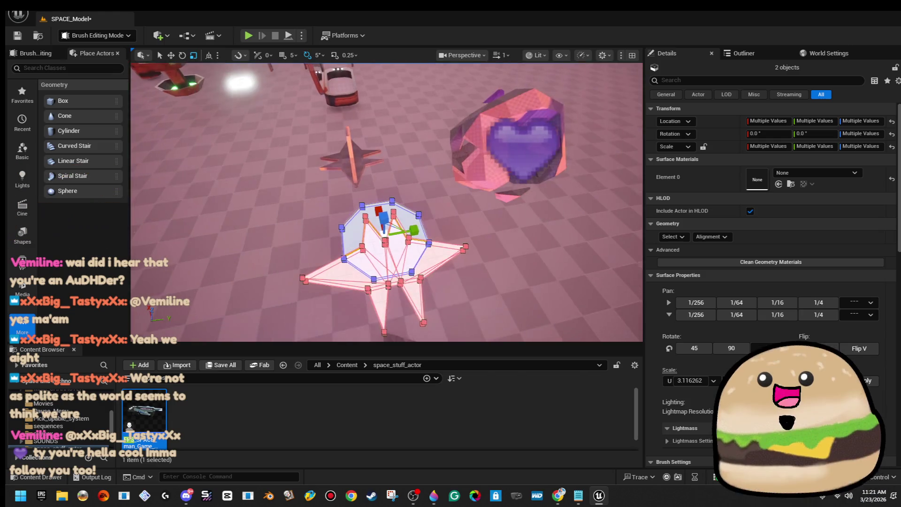
{"action": "key", "text": "w"}
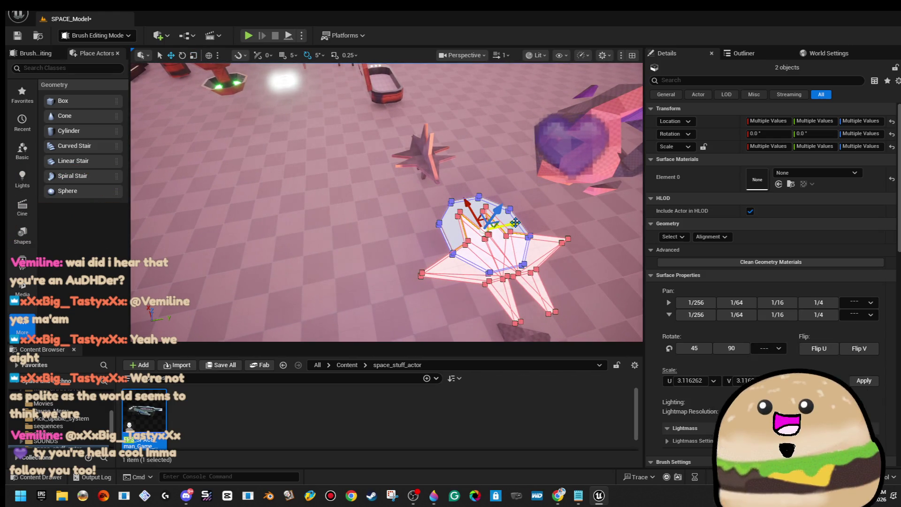
{"action": "left_click_drag", "start_coordinate": [515, 222], "coordinate": [348, 279]}
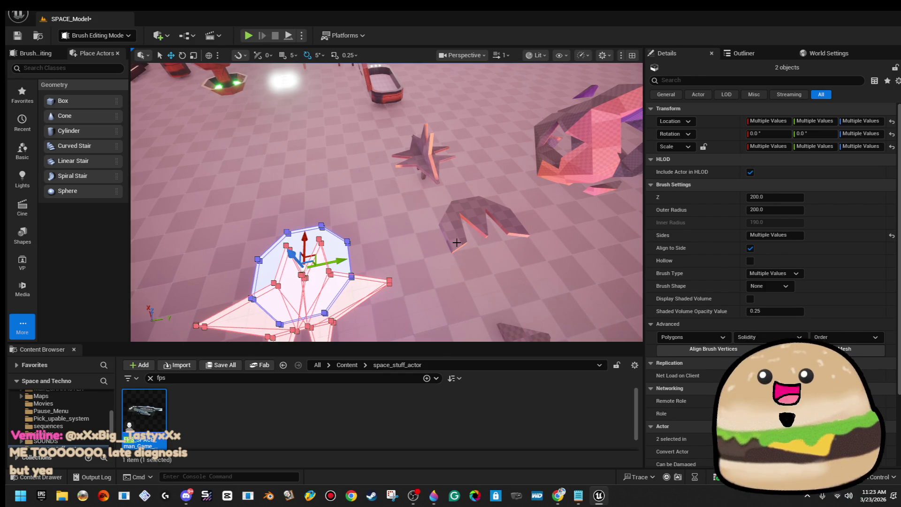
{"action": "mouse_move", "coordinate": [456, 243]}
{"action": "left_mouse_down"}
{"action": "mouse_move", "coordinate": [441, 233]}
{"action": "mouse_move", "coordinate": [485, 296]}
{"action": "left_mouse_up"}
{"action": "left_click", "coordinate": [866, 354]}
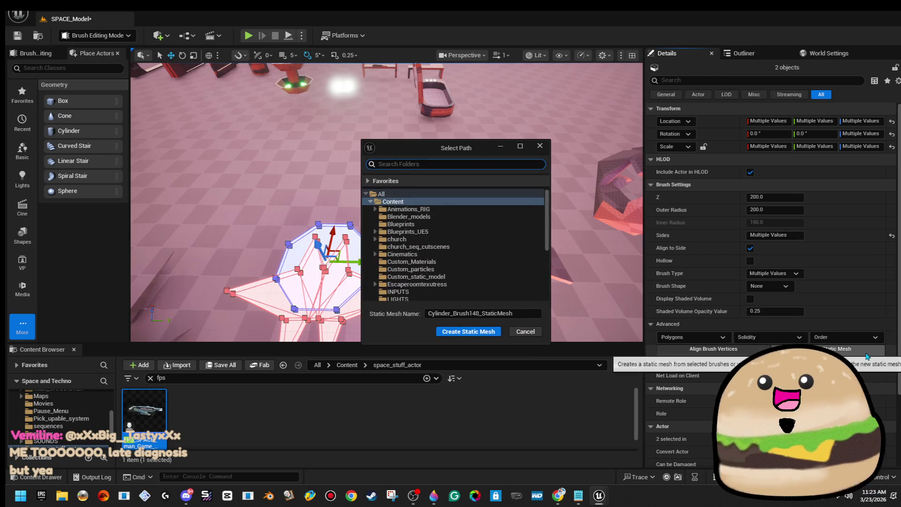
{"action": "left_click", "coordinate": [540, 146]}
{"action": "key", "text": "f"}
{"action": "left_click_drag", "start_coordinate": [483, 190], "coordinate": [483, 190]}
{"action": "left_click", "coordinate": [483, 190]}
{"action": "left_click_drag", "start_coordinate": [324, 79], "coordinate": [324, 79]}
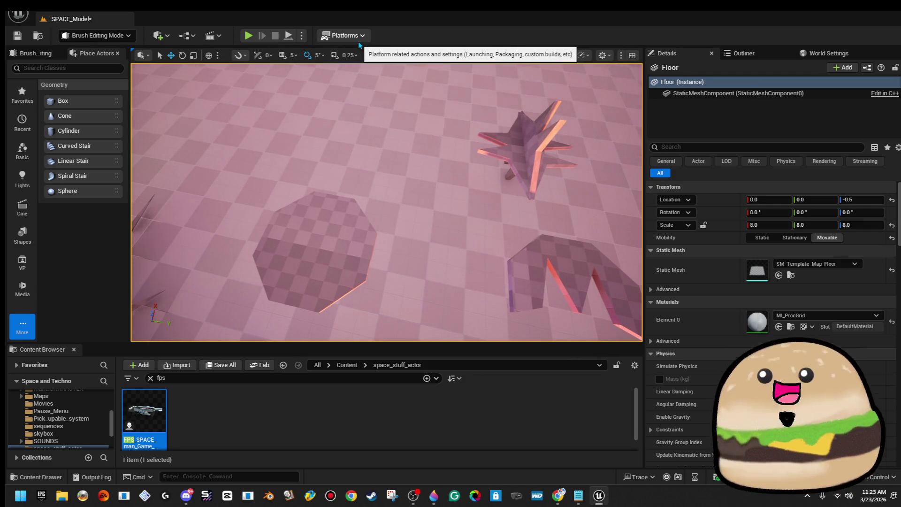
{"action": "left_click", "coordinate": [131, 5]}
{"action": "mouse_move", "coordinate": [106, 11]}
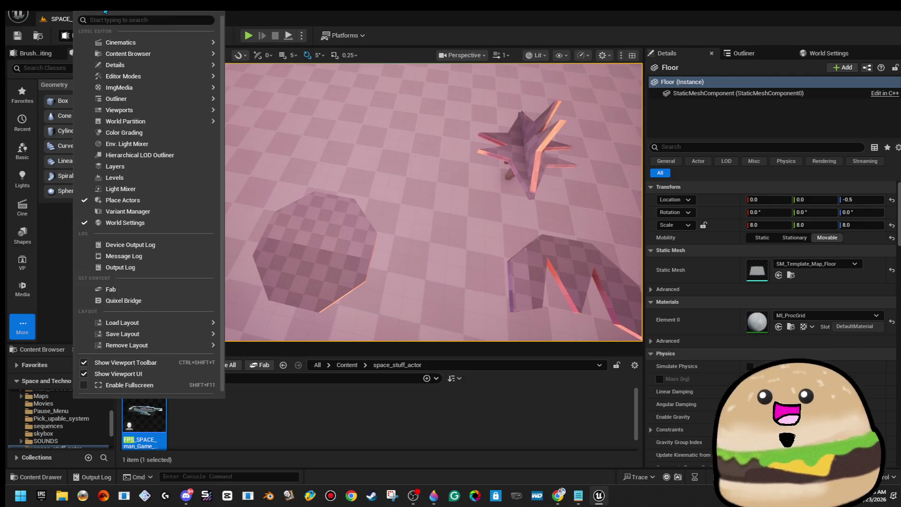
{"action": "left_click", "coordinate": [484, 42]}
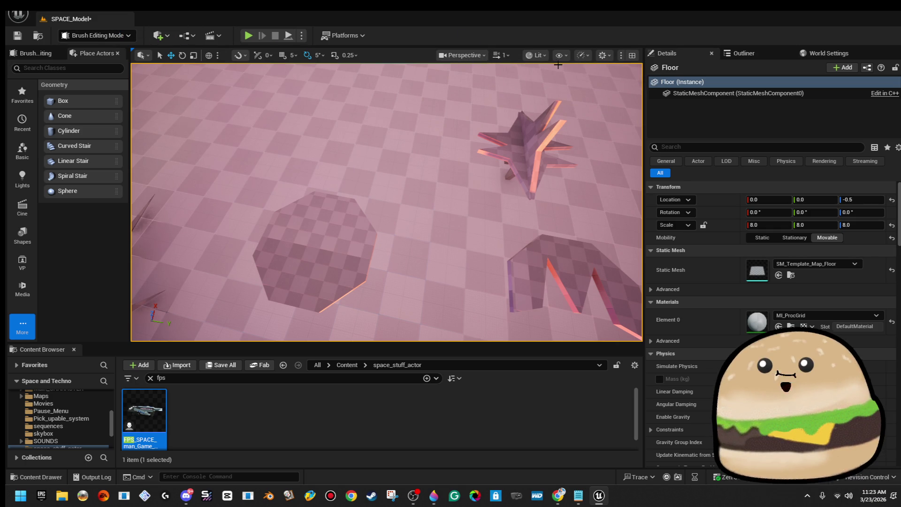
{"action": "left_click", "coordinate": [535, 55]}
In Wireframe view, select Cylinder Brush148, cut and paste it back, then return to Lit.
{"action": "left_click", "coordinate": [573, 112]}
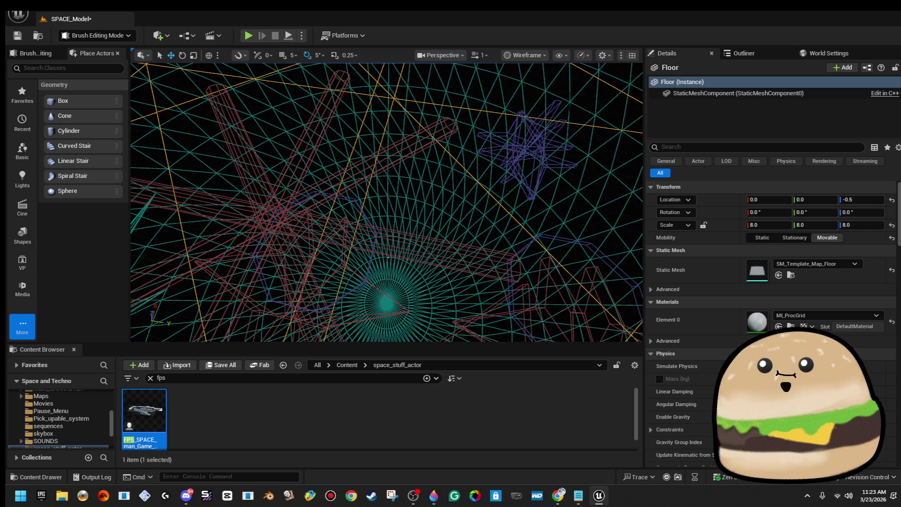
{"action": "left_click", "coordinate": [402, 262]}
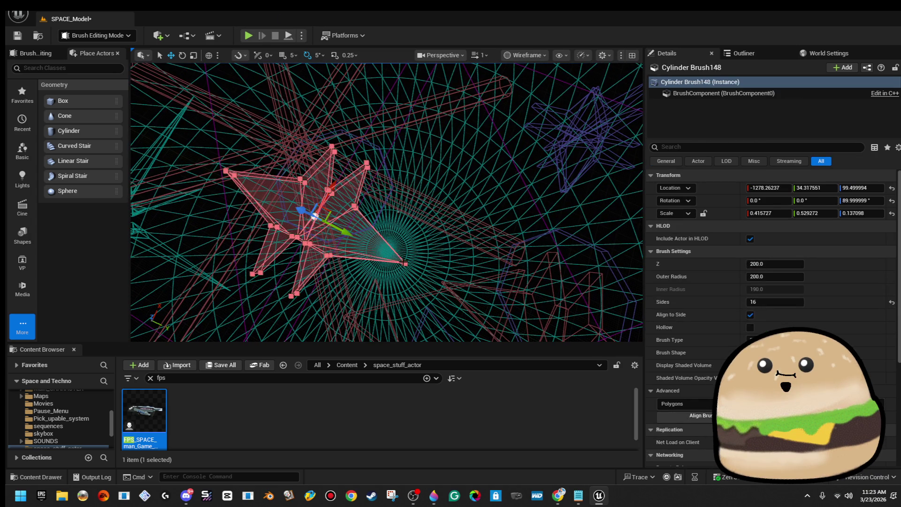
{"action": "left_click", "coordinate": [18, 14]}
{"action": "key", "text": "Escape"}
{"action": "key", "text": "Escape"}
{"action": "left_click", "coordinate": [18, 15]}
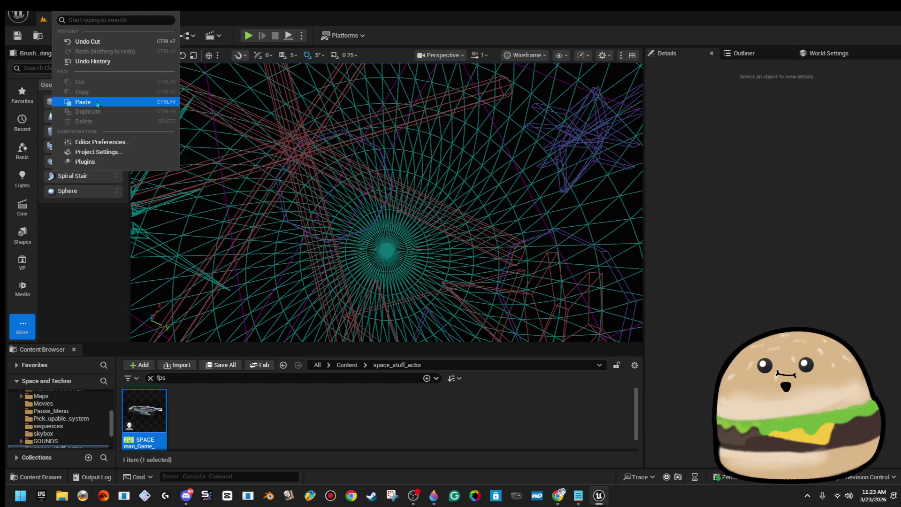
{"action": "left_click", "coordinate": [150, 125]}
{"action": "left_click", "coordinate": [366, 191]}
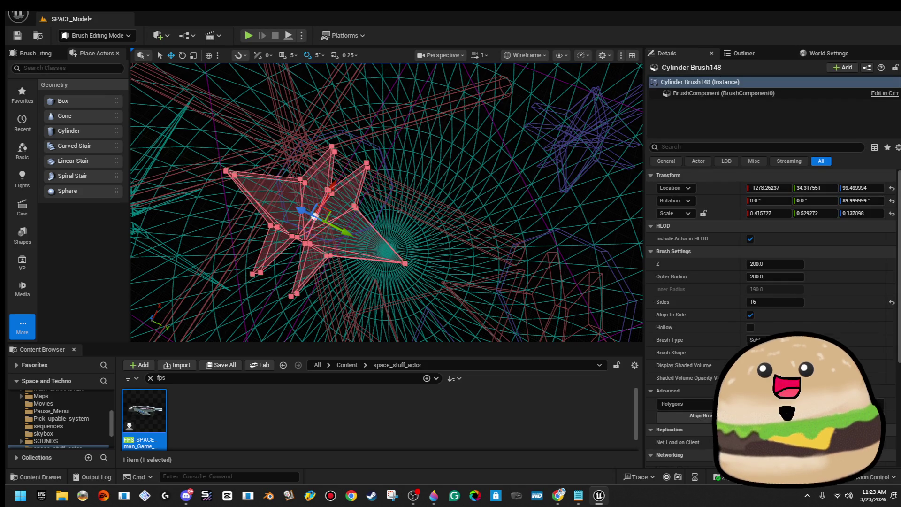
{"action": "left_click", "coordinate": [441, 55]}
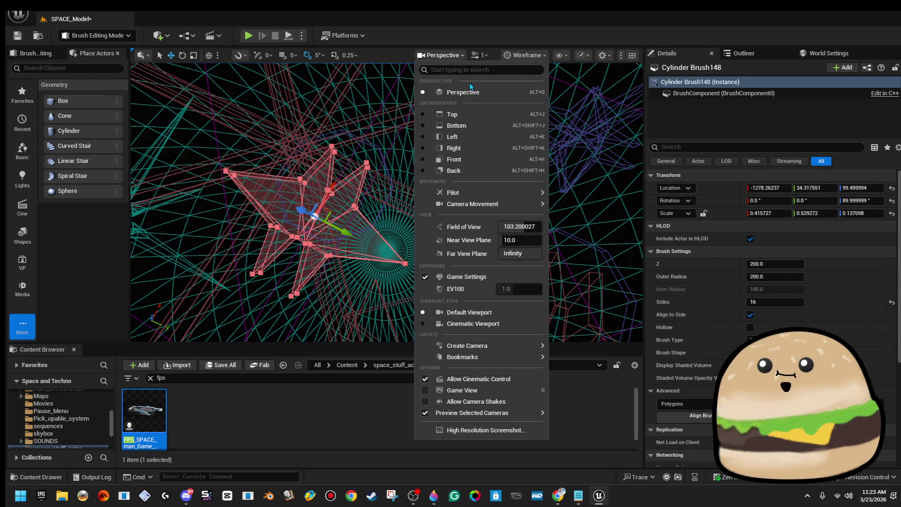
{"action": "left_click", "coordinate": [542, 60]}
{"action": "left_click", "coordinate": [526, 92]}
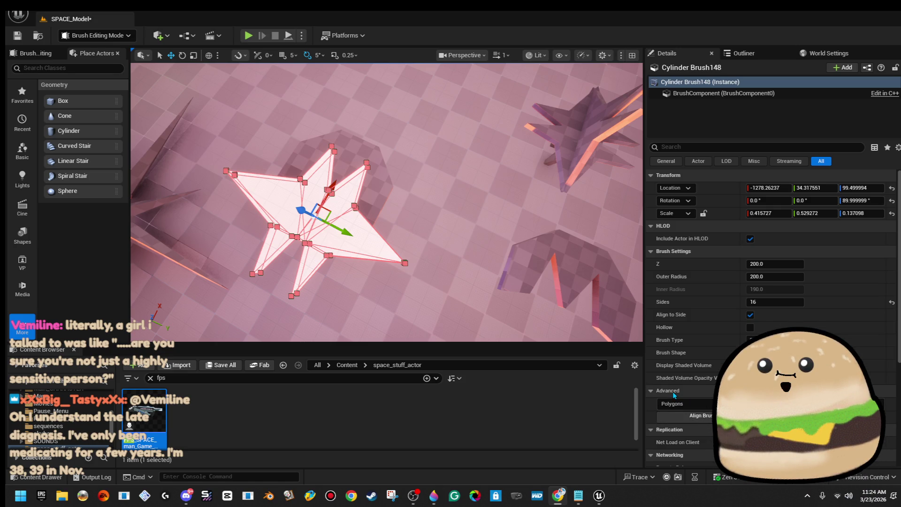
Select the star brush together with octagonal Cylinder Brush149 so Details shows 2 objects.
{"action": "key", "text": "Up"}
{"action": "key", "text": "Left"}
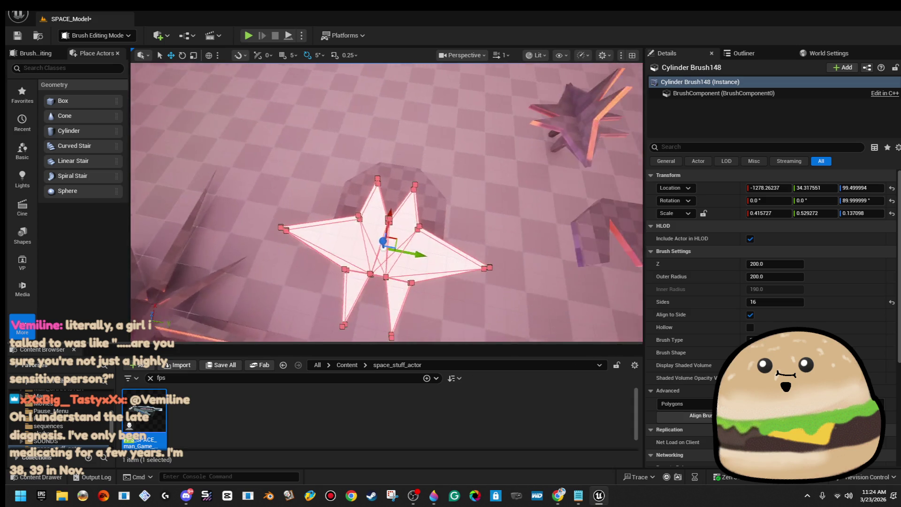
{"action": "left_click", "coordinate": [434, 218], "text": "ctrl"}
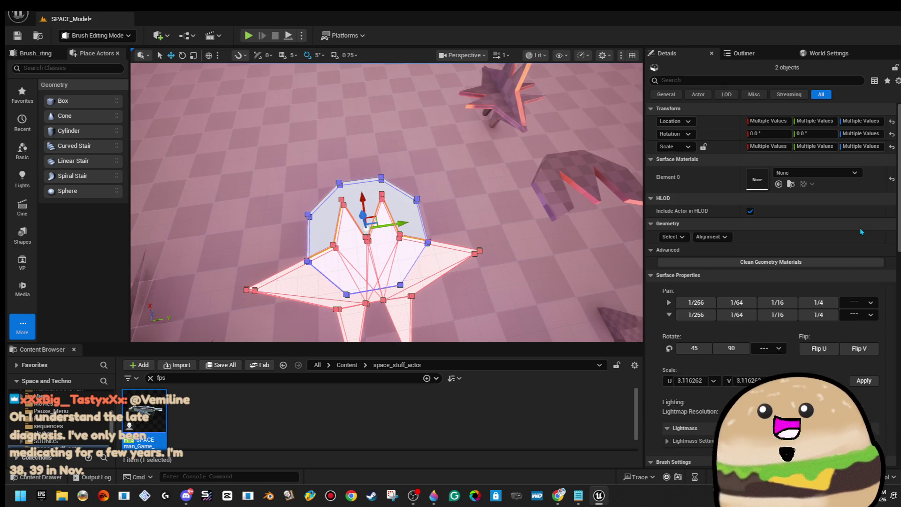
{"action": "left_click", "coordinate": [411, 212]}
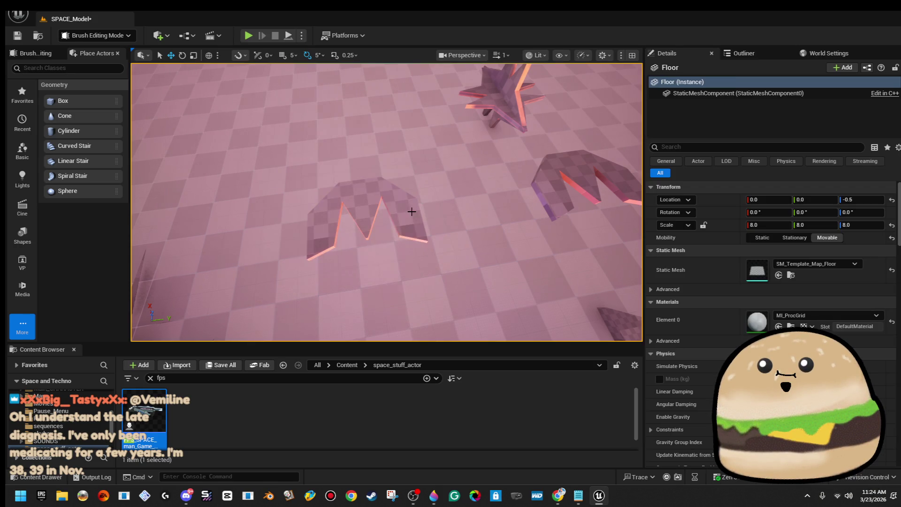
{"action": "left_click", "coordinate": [412, 212]}
{"action": "left_click_drag", "start_coordinate": [412, 212], "coordinate": [411, 255]}
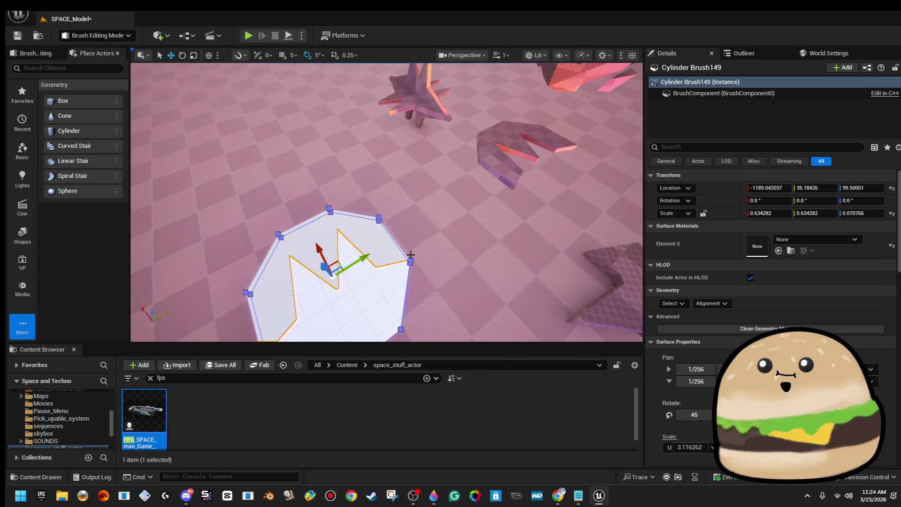
{"action": "left_click", "coordinate": [411, 255]}
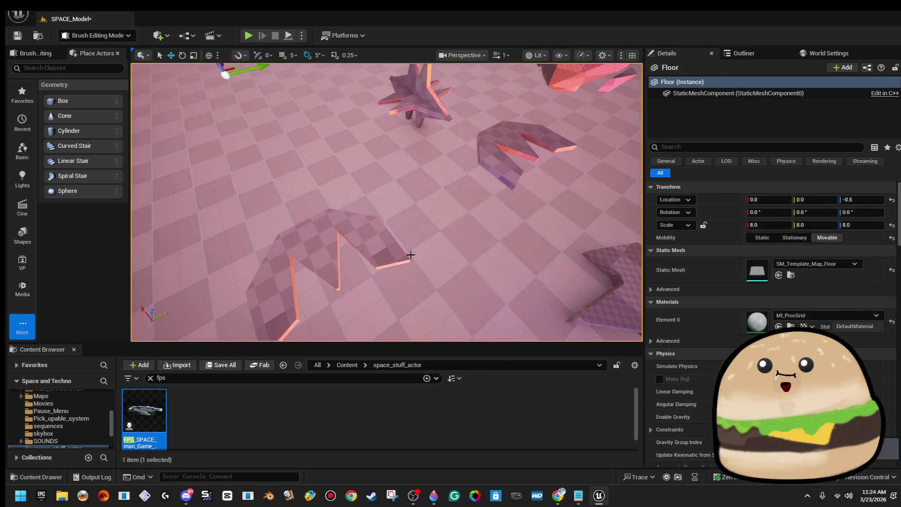
{"action": "left_click", "coordinate": [411, 255]}
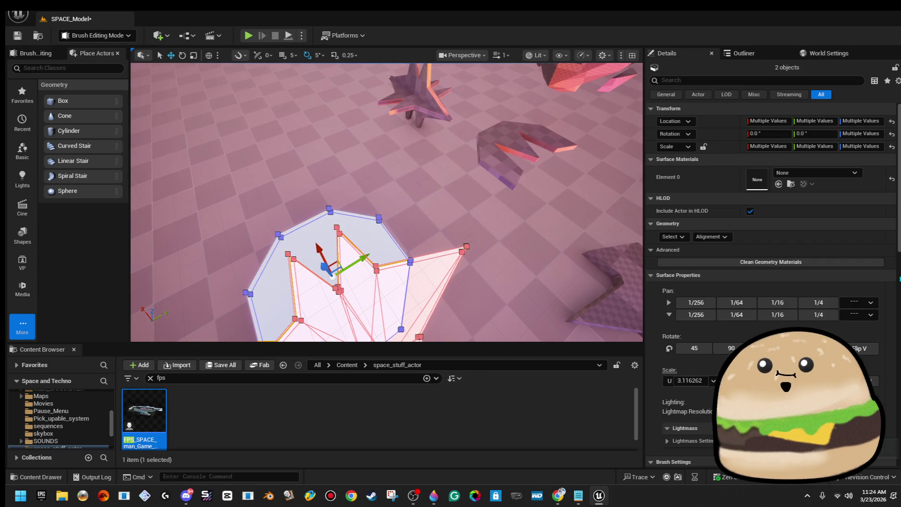
Save the two brushes as static mesh 'space_random_shape_circular_MESH' in the space_stuff_actor folder.
{"action": "scroll", "coordinate": [876, 369], "scroll_direction": "down", "scroll_amount": 8}
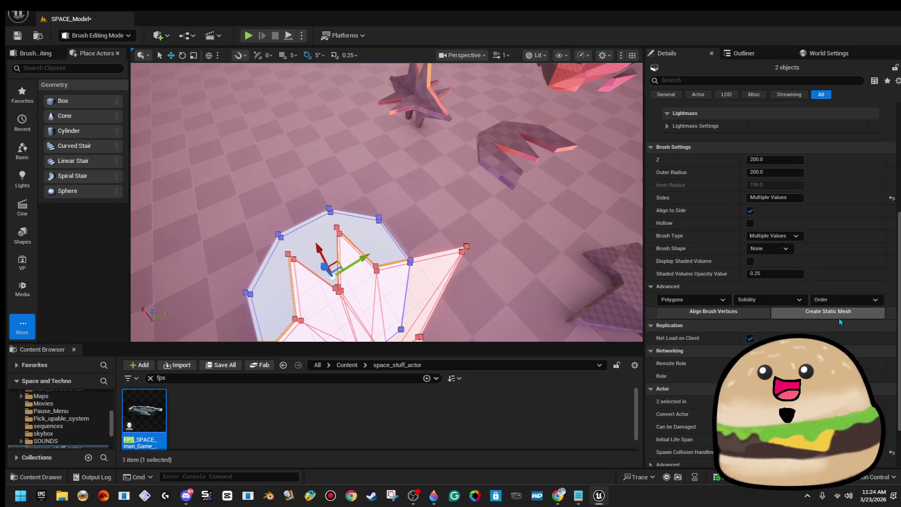
{"action": "left_click", "coordinate": [828, 312]}
{"action": "scroll", "coordinate": [470, 254], "scroll_direction": "down", "scroll_amount": 5}
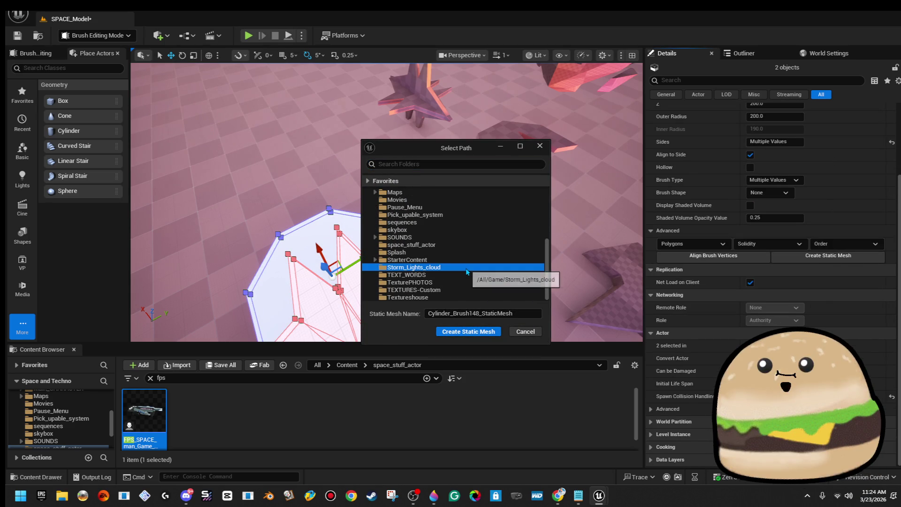
{"action": "left_click", "coordinate": [411, 245]}
{"action": "left_click", "coordinate": [530, 313]}
{"action": "type", "text": "space_r"}
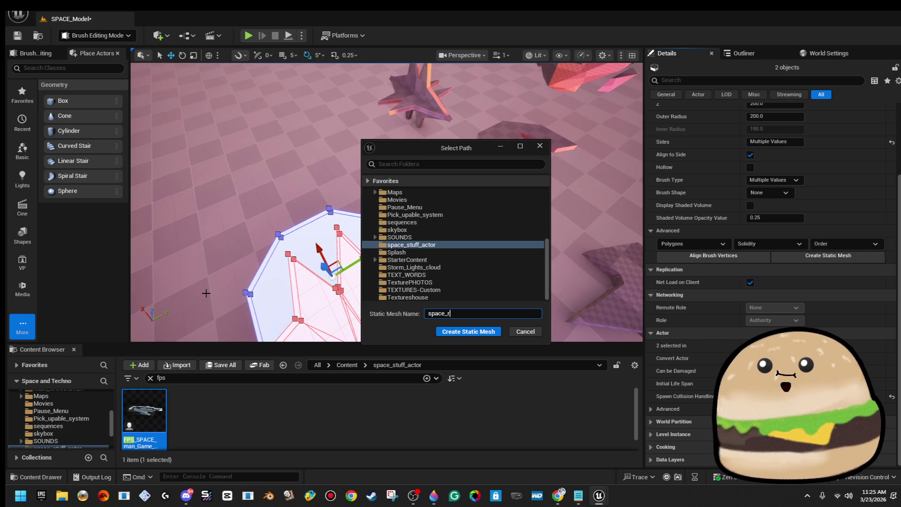
{"action": "type", "text": "andom_shape_cir"}
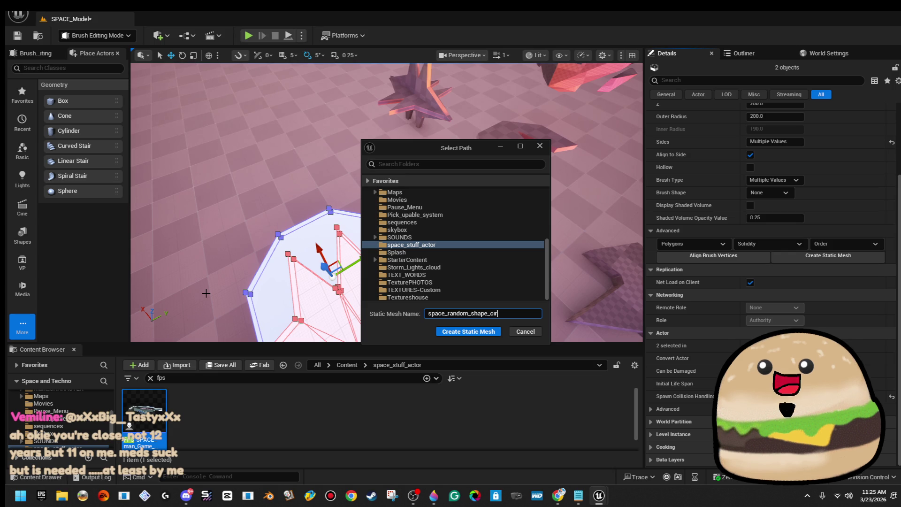
{"action": "type", "text": "MES"}
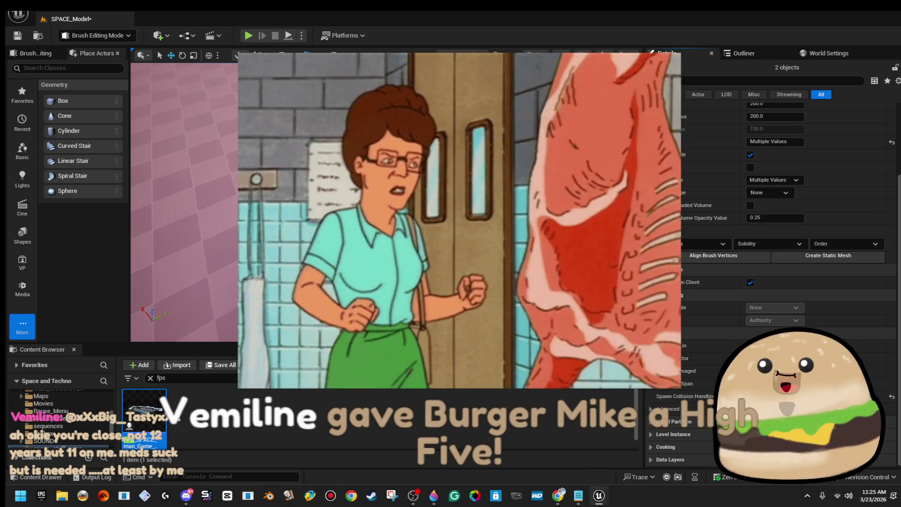
{"action": "left_click", "coordinate": [498, 330]}
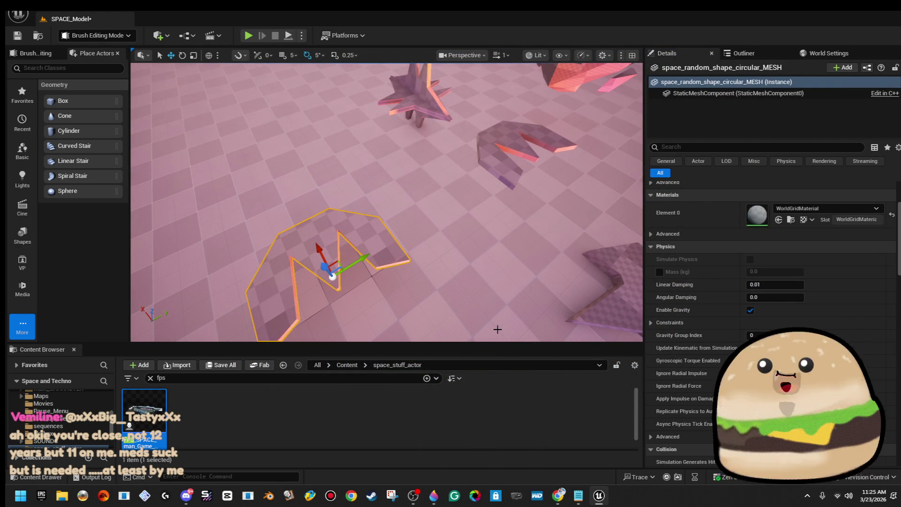
Alt-drag a copy of the small spiky star brush (Cylinder Brush143) to its left.
{"action": "mouse_move", "coordinate": [430, 183]}
{"action": "left_mouse_down"}
{"action": "mouse_move", "coordinate": [535, 195]}
{"action": "mouse_move", "coordinate": [540, 221]}
{"action": "mouse_move", "coordinate": [502, 186]}
{"action": "left_mouse_up"}
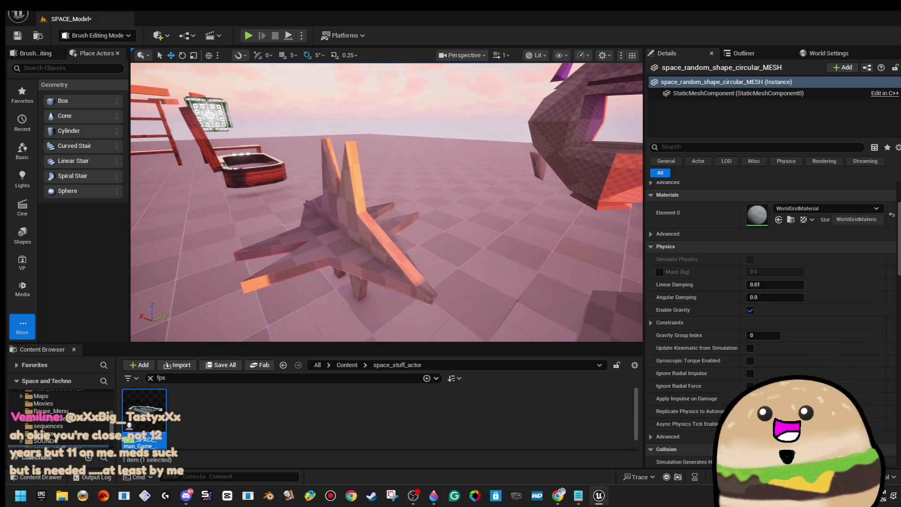
{"action": "left_click", "coordinate": [352, 230]}
{"action": "left_click_drag", "start_coordinate": [352, 230], "coordinate": [442, 184]}
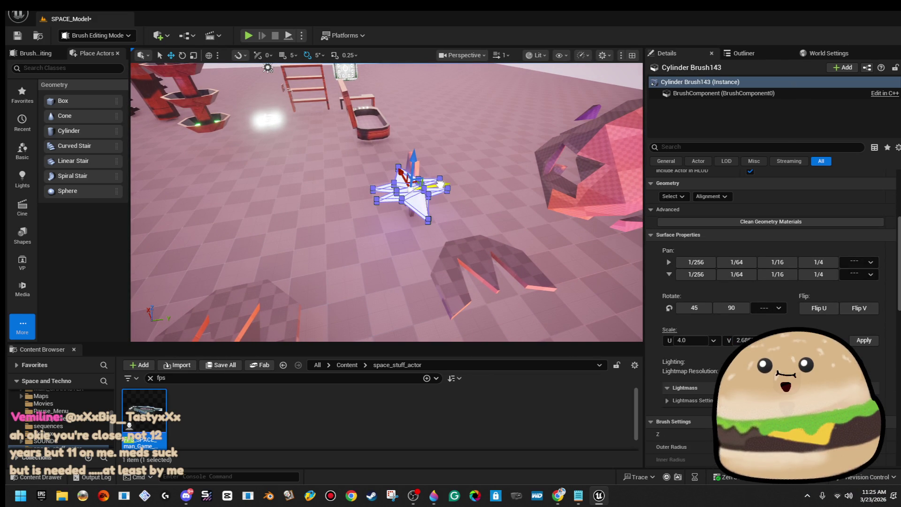
{"action": "mouse_move", "coordinate": [441, 184]}
{"action": "left_mouse_down", "text": "alt"}
{"action": "mouse_move", "coordinate": [336, 209]}
{"action": "mouse_move", "coordinate": [331, 165]}
{"action": "left_mouse_up", "text": "alt"}
{"action": "mouse_move", "coordinate": [439, 220]}
{"action": "left_mouse_down"}
{"action": "mouse_move", "coordinate": [439, 263]}
{"action": "mouse_move", "coordinate": [439, 221]}
{"action": "mouse_move", "coordinate": [469, 197]}
{"action": "mouse_move", "coordinate": [469, 234]}
{"action": "mouse_move", "coordinate": [470, 216]}
{"action": "left_mouse_up"}
{"action": "left_click", "coordinate": [821, 326]}
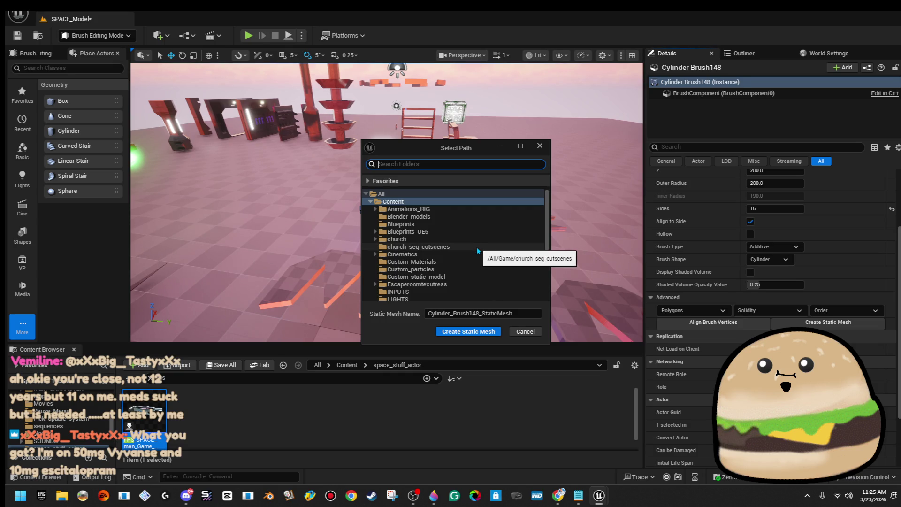
Save the star brush as static mesh 'random_space_shape_2_star_MESH' under space_stuff_actor and frame it.
{"action": "scroll", "coordinate": [449, 286], "scroll_direction": "down", "scroll_amount": 4}
{"action": "scroll", "coordinate": [449, 286], "scroll_direction": "down", "scroll_amount": 3}
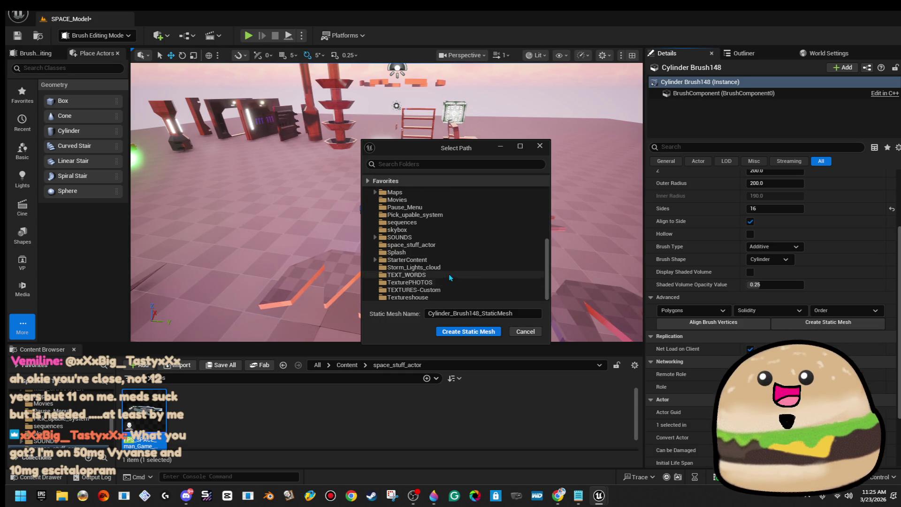
{"action": "left_click", "coordinate": [454, 245]}
{"action": "left_click", "coordinate": [535, 313]}
{"action": "type", "text": "space_"}
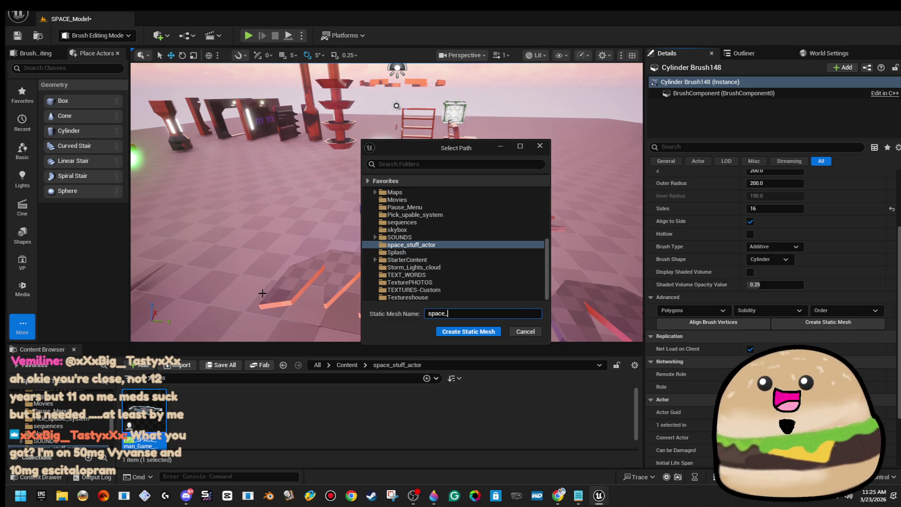
{"action": "key", "text": "BackSpace"}
{"action": "key", "text": "BackSpace"}
{"action": "key", "text": "BackSpace"}
{"action": "type", "text": "ra"}
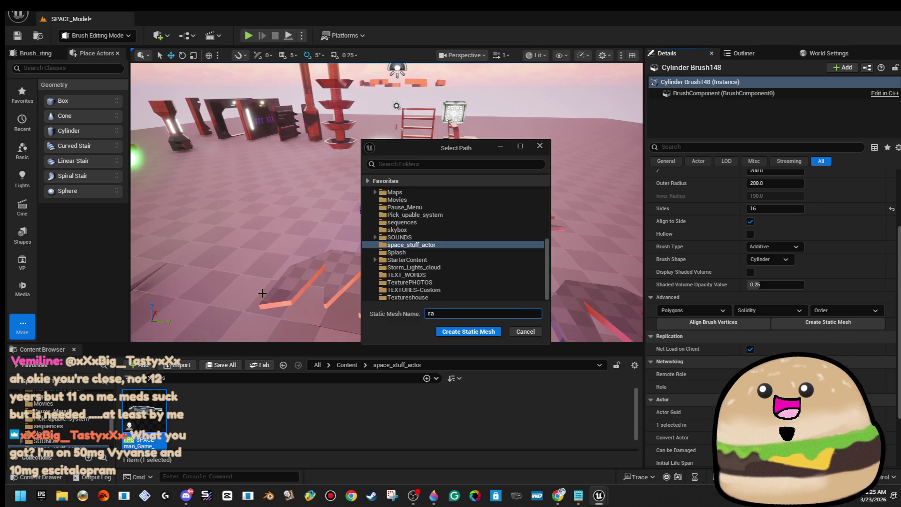
{"action": "type", "text": "ndompace_s"}
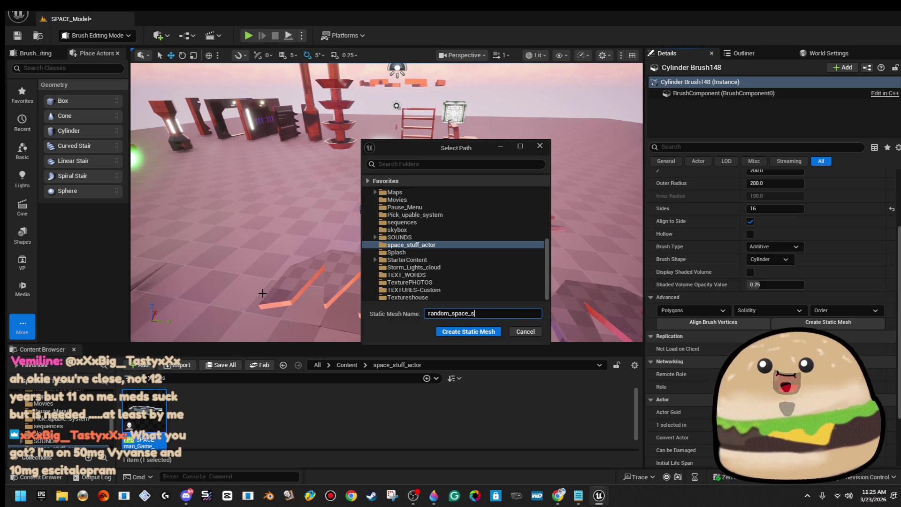
{"action": "type", "text": "hapeMESH"}
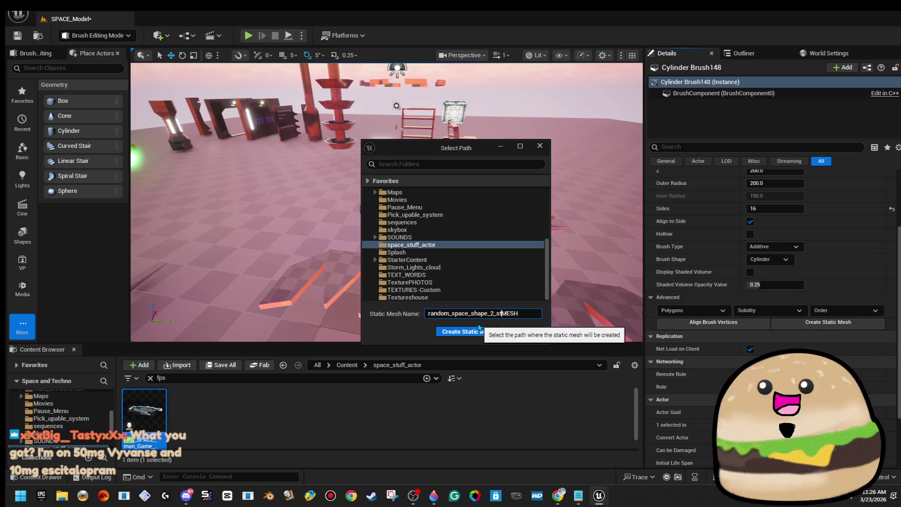
{"action": "type", "text": "star_"}
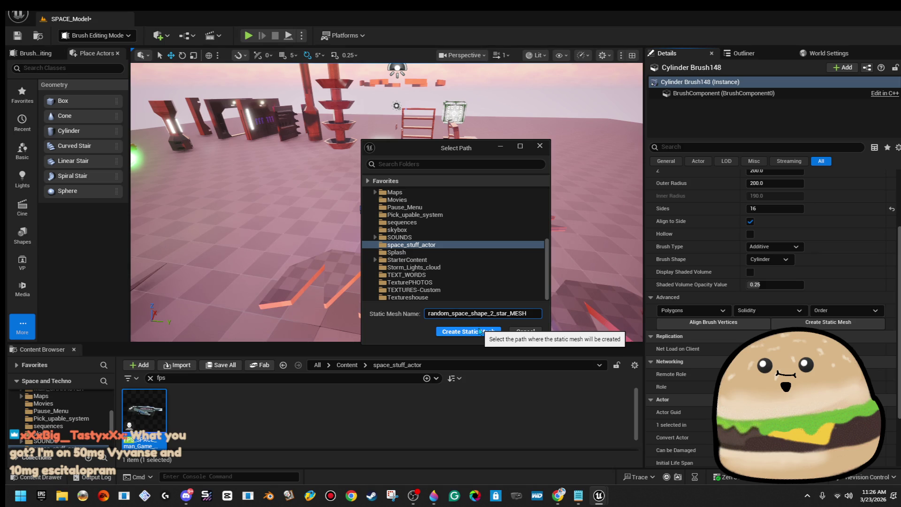
{"action": "left_click", "coordinate": [480, 332]}
{"action": "key", "text": "f"}
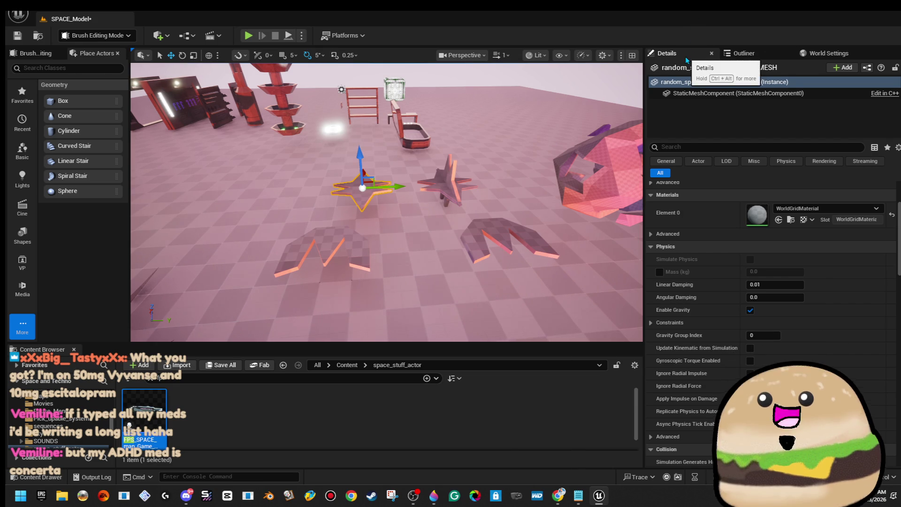
{"action": "left_click", "coordinate": [18, 14]}
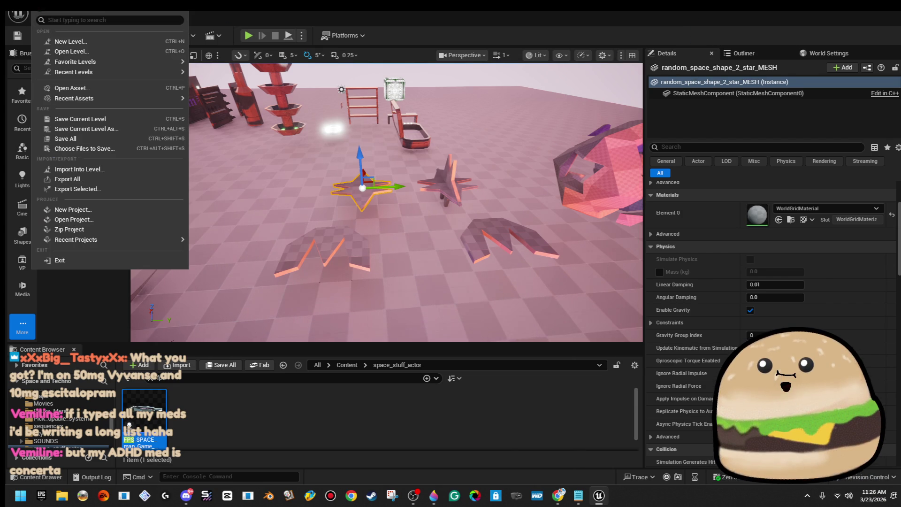
{"action": "left_click", "coordinate": [71, 53]}
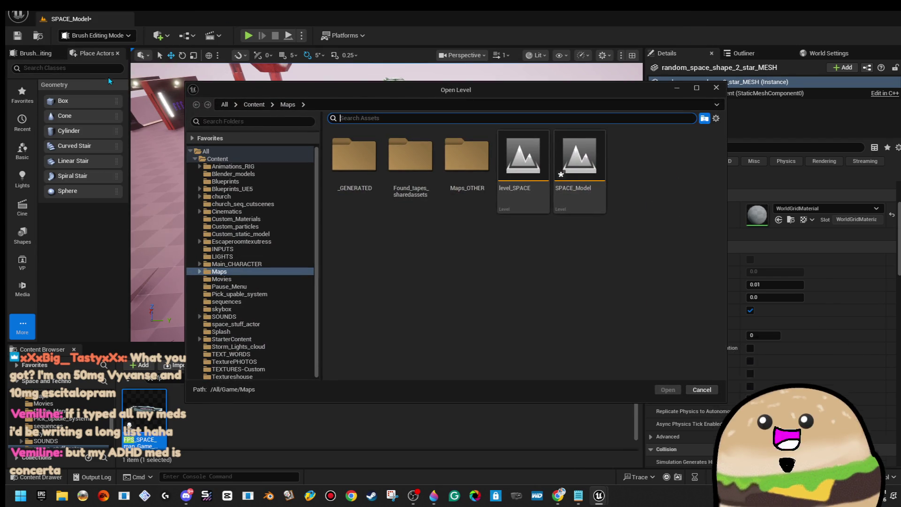
{"action": "double_click", "coordinate": [537, 211]}
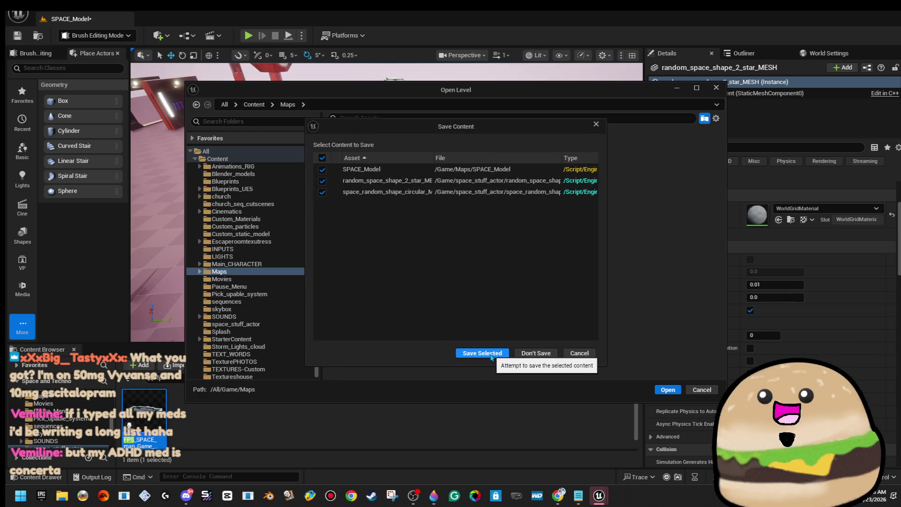
{"action": "left_click", "coordinate": [579, 353]}
{"action": "left_click_drag", "start_coordinate": [542, 285], "coordinate": [493, 312]}
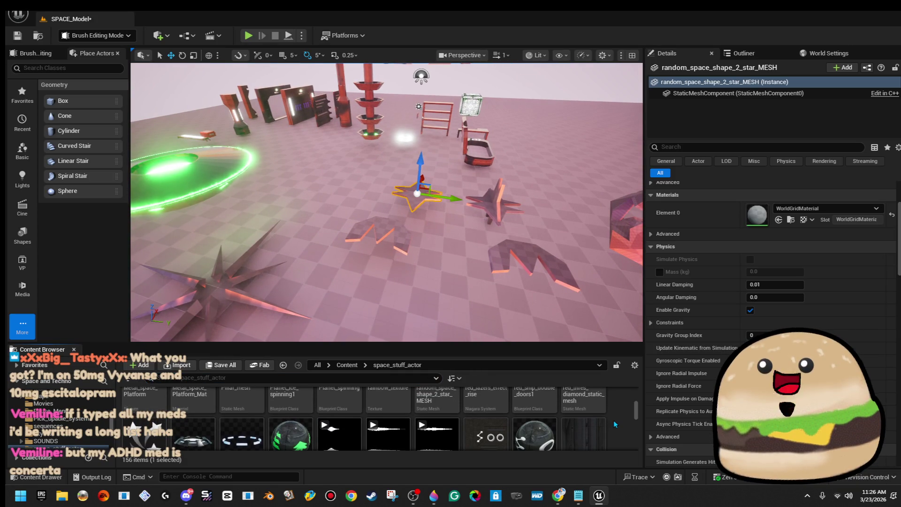
{"action": "right_click", "coordinate": [622, 410]}
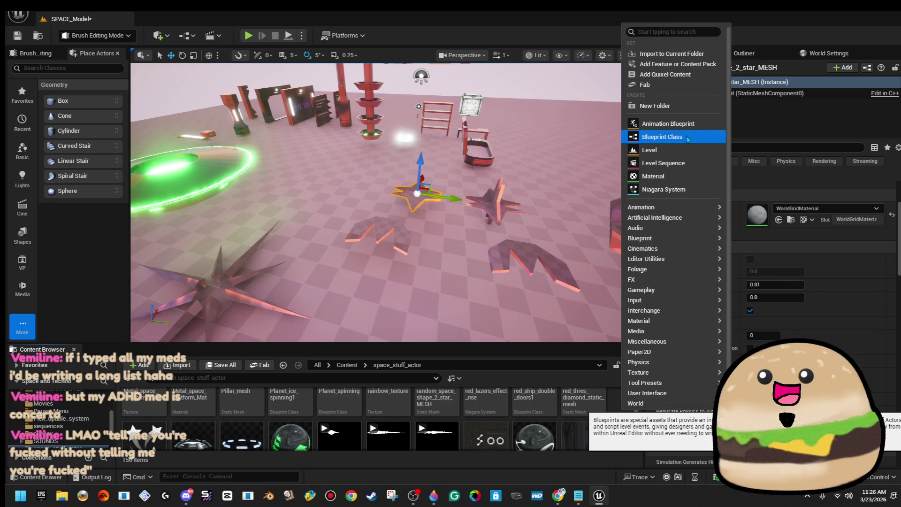
Create an Actor Blueprint class named 'Pillar_violet_space_ship' in the Content Browser.
{"action": "left_click", "coordinate": [688, 139]}
{"action": "left_click", "coordinate": [381, 166]}
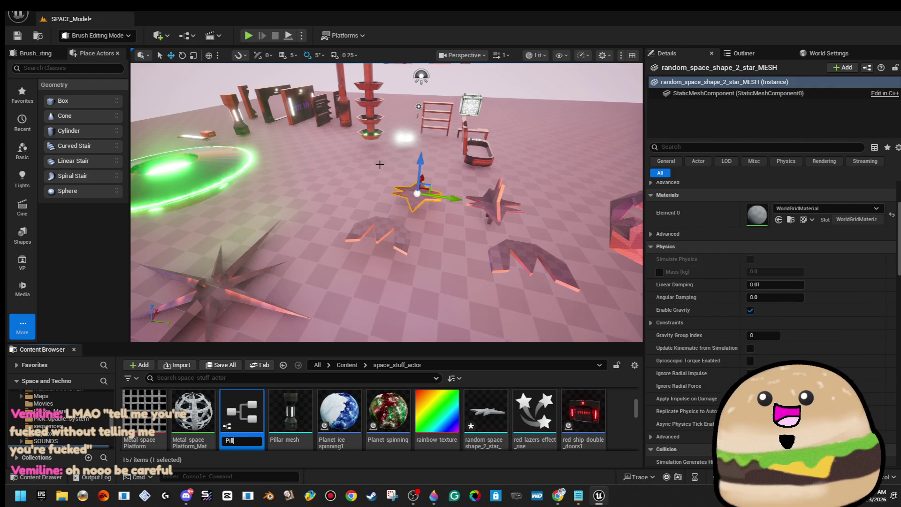
{"action": "type", "text": "illar_violet_"}
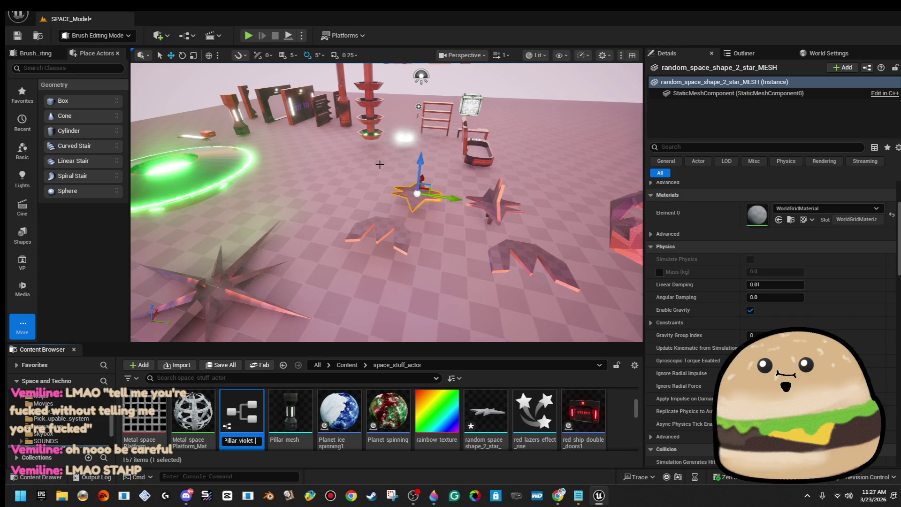
{"action": "type", "text": "space_ship"}
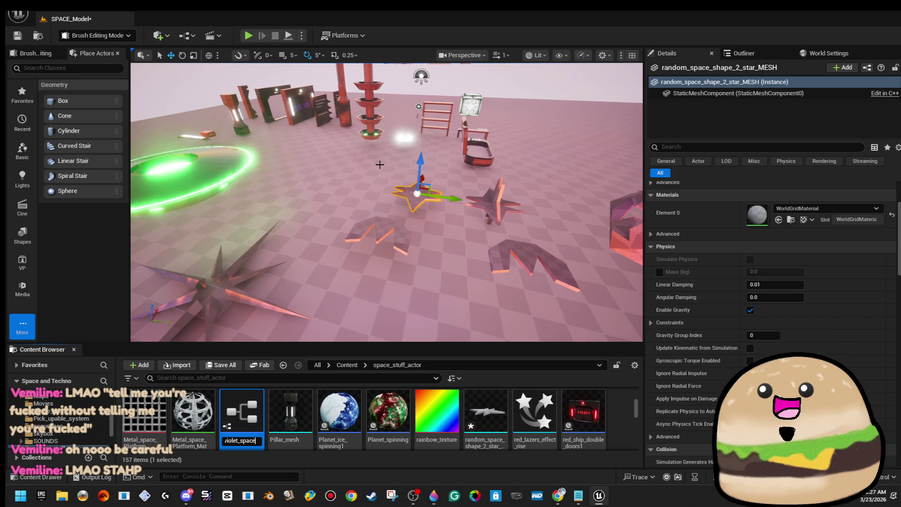
{"action": "key", "text": "Return"}
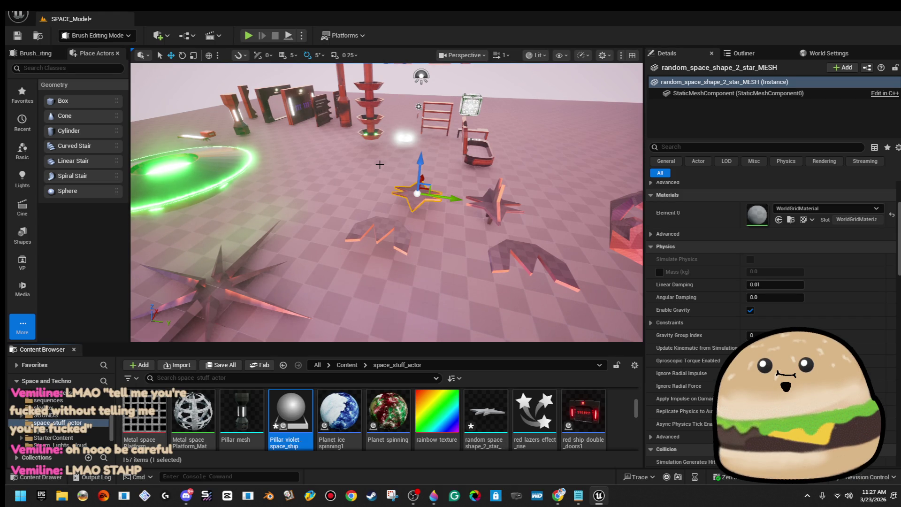
Rename the Blueprint to 'Pillar_violet_space_ship_actor' and open it in the Blueprint editor.
{"action": "right_click", "coordinate": [303, 408]}
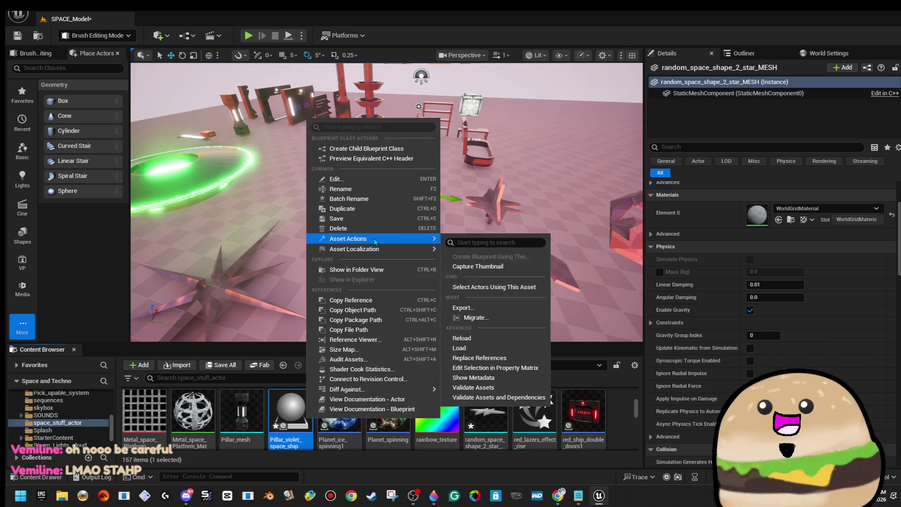
{"action": "left_click", "coordinate": [383, 189]}
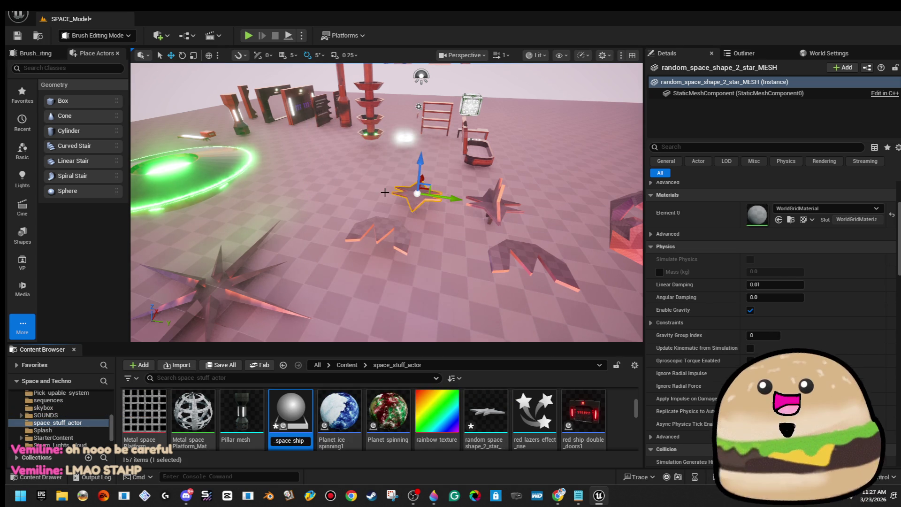
{"action": "left_click", "coordinate": [291, 440]}
{"action": "type", "text": "_act"}
{"action": "key", "text": "Return"}
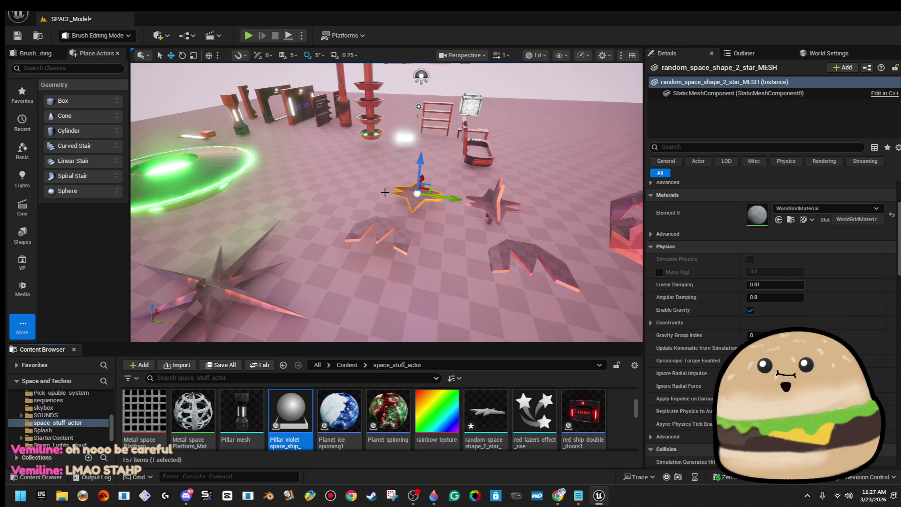
{"action": "double_click", "coordinate": [292, 416]}
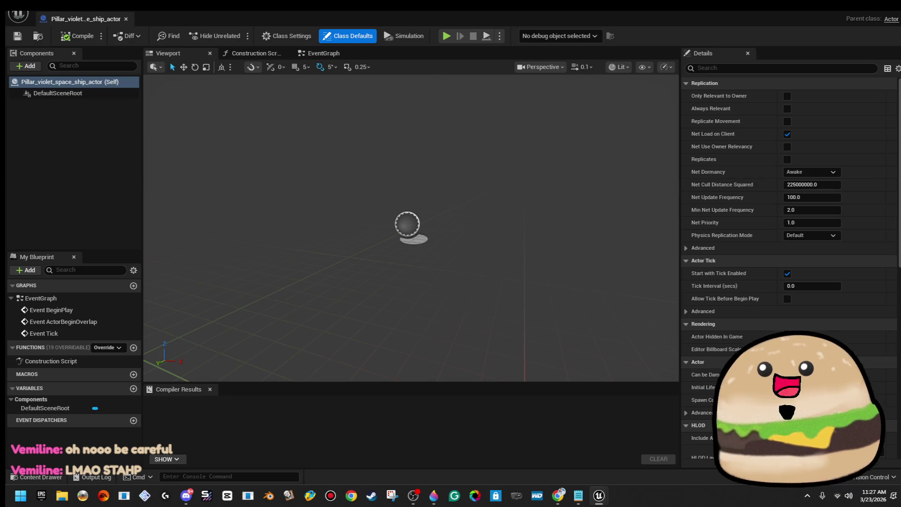
Add a Static Mesh component named 'Random_shape' under the DefaultSceneRoot.
{"action": "key", "text": "alt+Tab"}
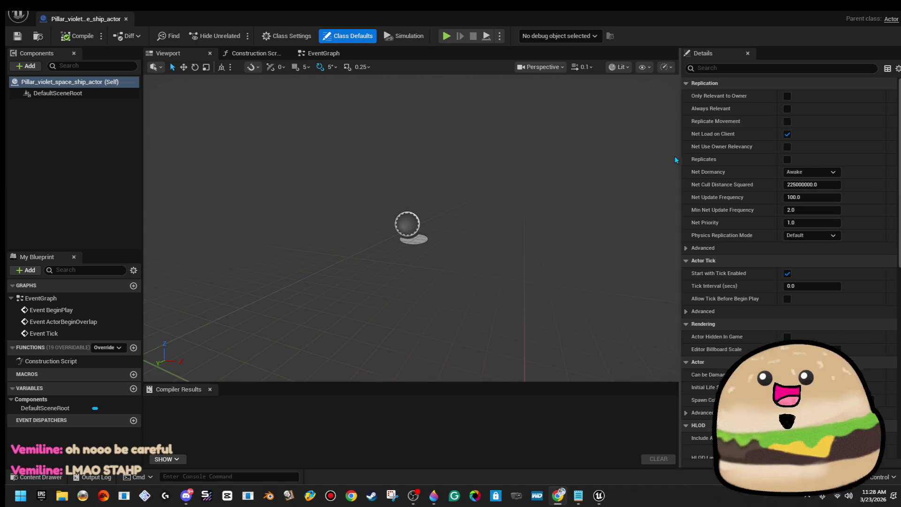
{"action": "left_click", "coordinate": [17, 38]}
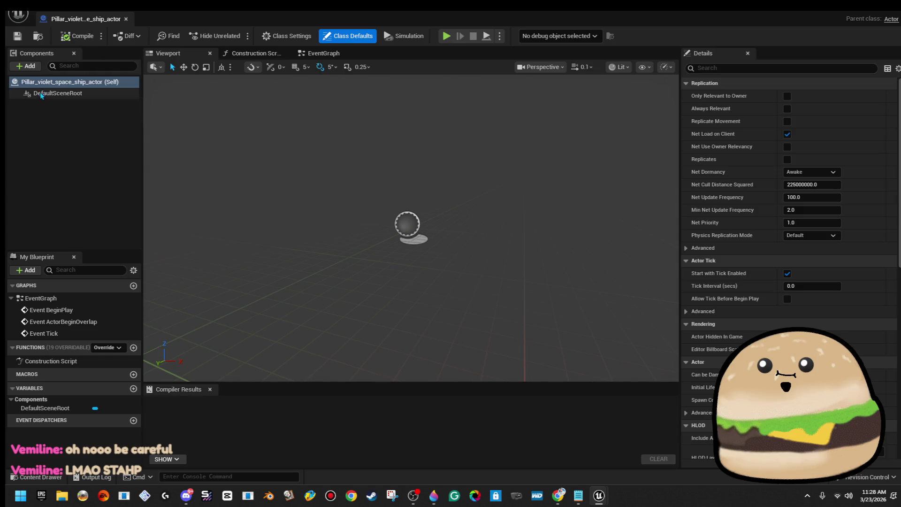
{"action": "left_click", "coordinate": [29, 68]}
{"action": "type", "text": "stat"}
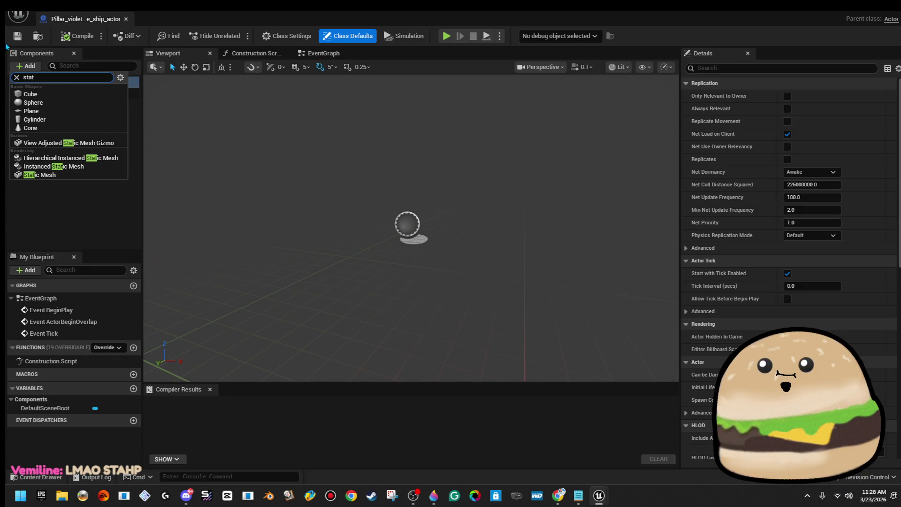
{"action": "left_click", "coordinate": [82, 180]}
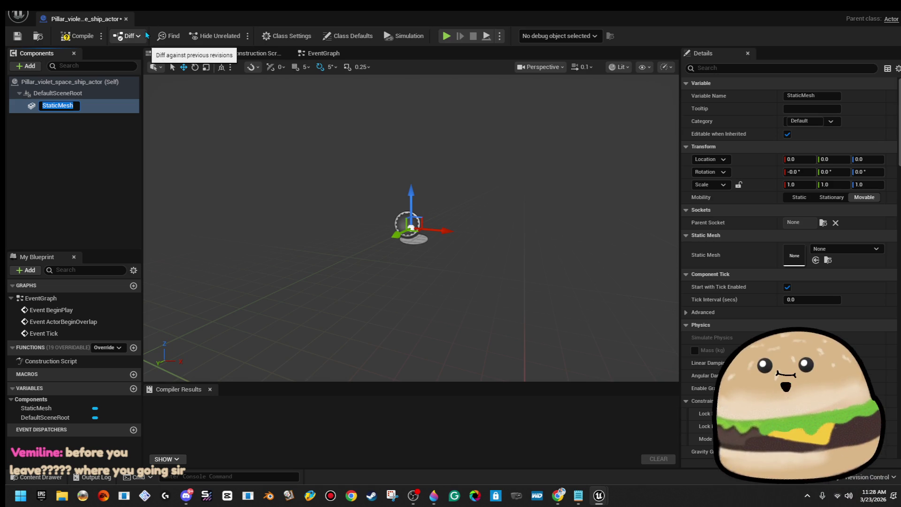
{"action": "type", "text": "Random_sha"}
{"action": "type", "text": "pe"}
{"action": "key", "text": "Return"}
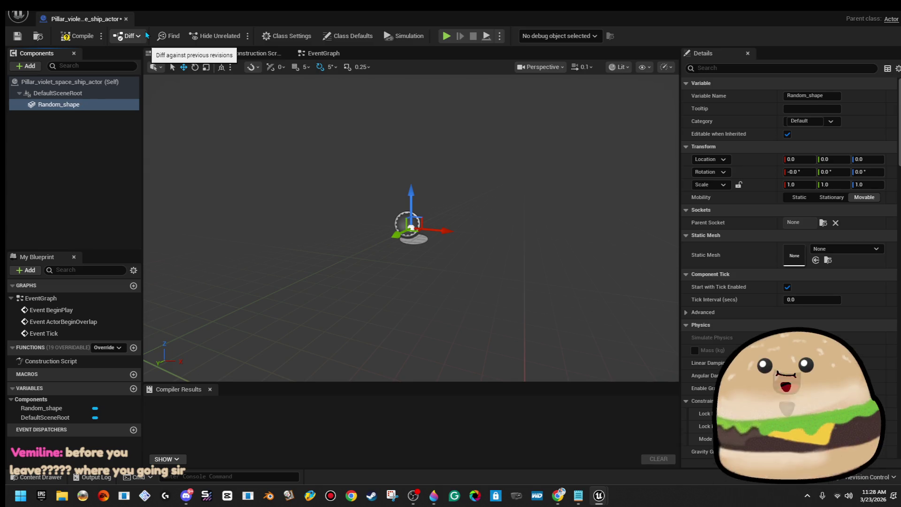
Duplicate Random_shape and rename the copy 'Random_shape-starrrr'.
{"action": "left_click", "coordinate": [26, 66]}
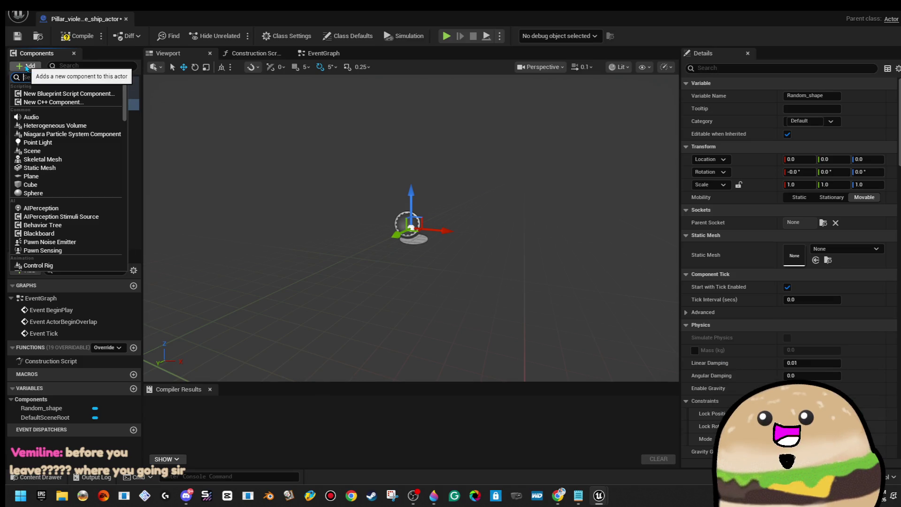
{"action": "left_click", "coordinate": [309, 190]}
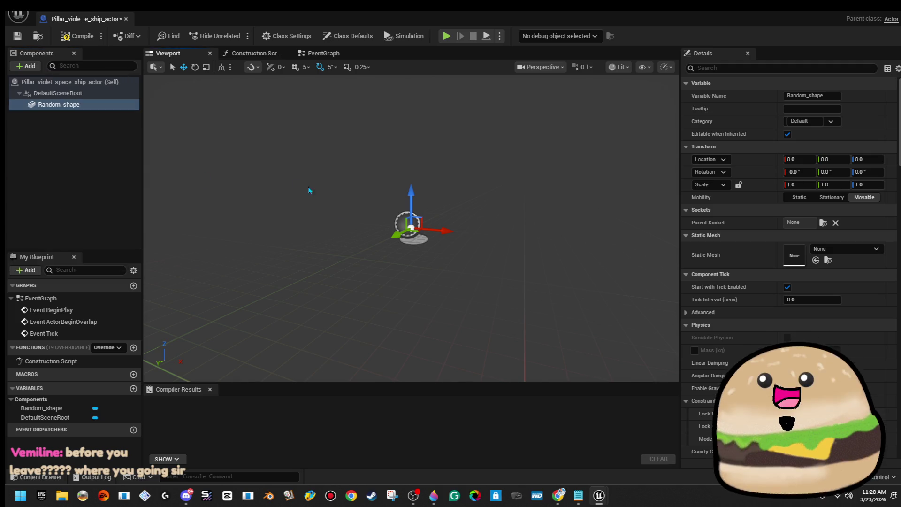
{"action": "right_click", "coordinate": [73, 104]}
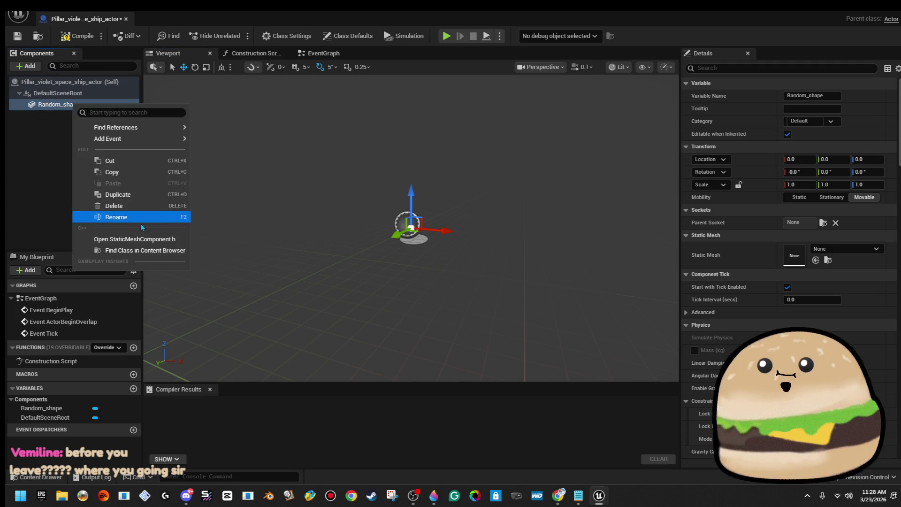
{"action": "left_click", "coordinate": [156, 196]}
{"action": "key", "text": "End"}
{"action": "key", "text": "BackSpace"}
{"action": "type", "text": "SHIP"}
{"action": "key", "text": "BackSpace"}
{"action": "key", "text": "BackSpace"}
{"action": "key", "text": "BackSpace"}
{"action": "type", "text": "-starrrr"}
{"action": "key", "text": "Return"}
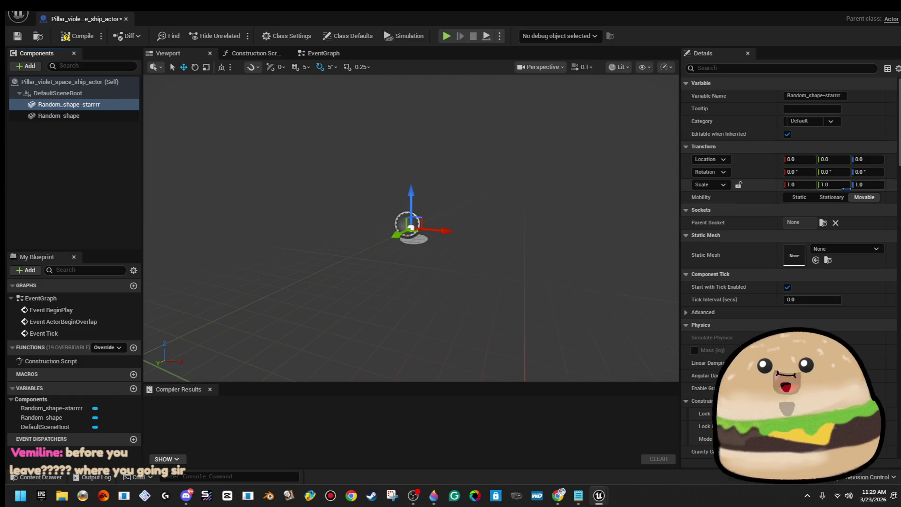
Assign the star mesh to Random_shape-starrrr and the circular mesh to Random_shape, then drag the actor into the level.
{"action": "left_click", "coordinate": [868, 249]}
{"action": "type", "text": "star rand"}
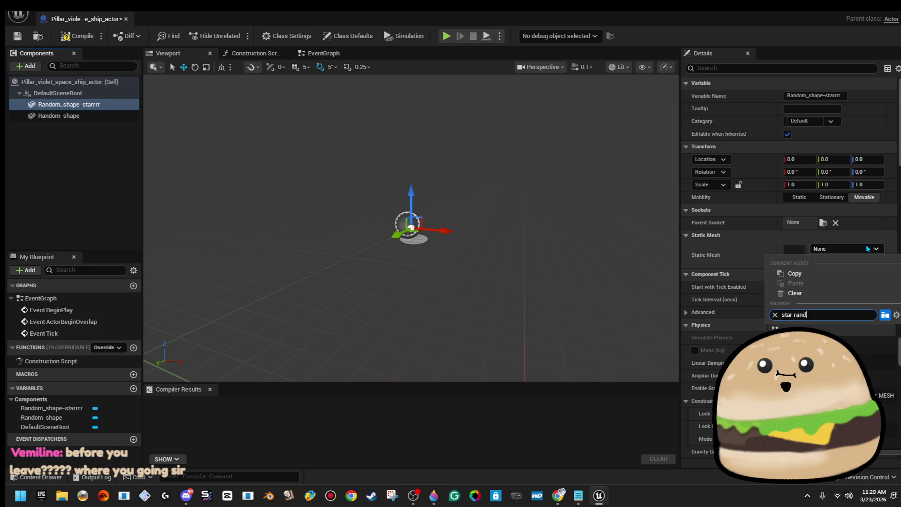
{"action": "left_click", "coordinate": [845, 345]}
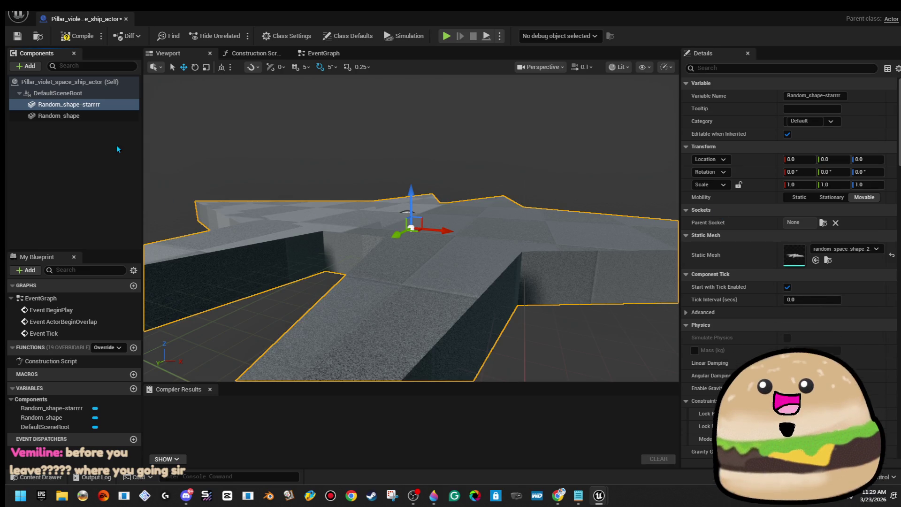
{"action": "left_click", "coordinate": [108, 116]}
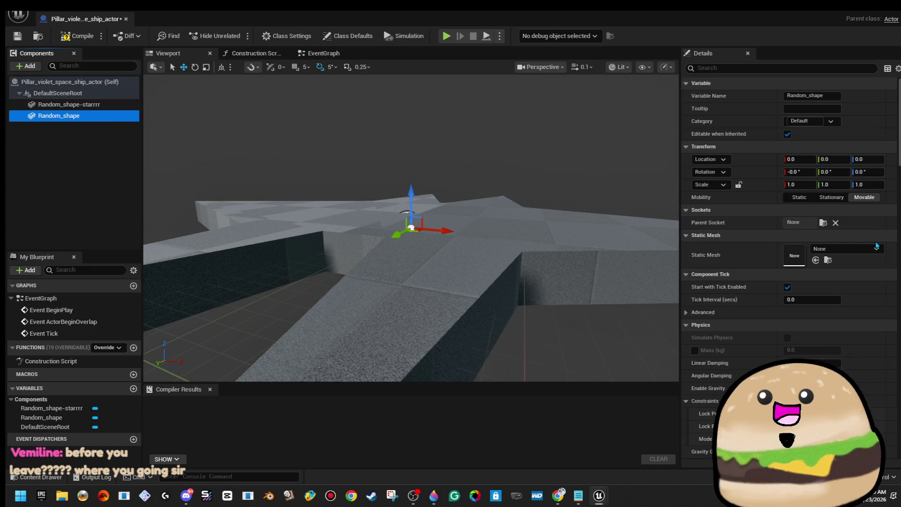
{"action": "left_click", "coordinate": [853, 248]}
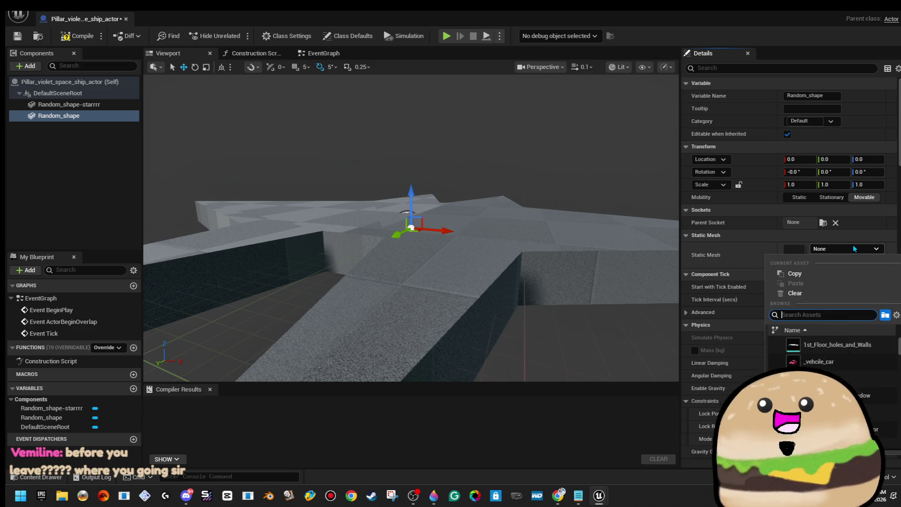
{"action": "type", "text": "random"}
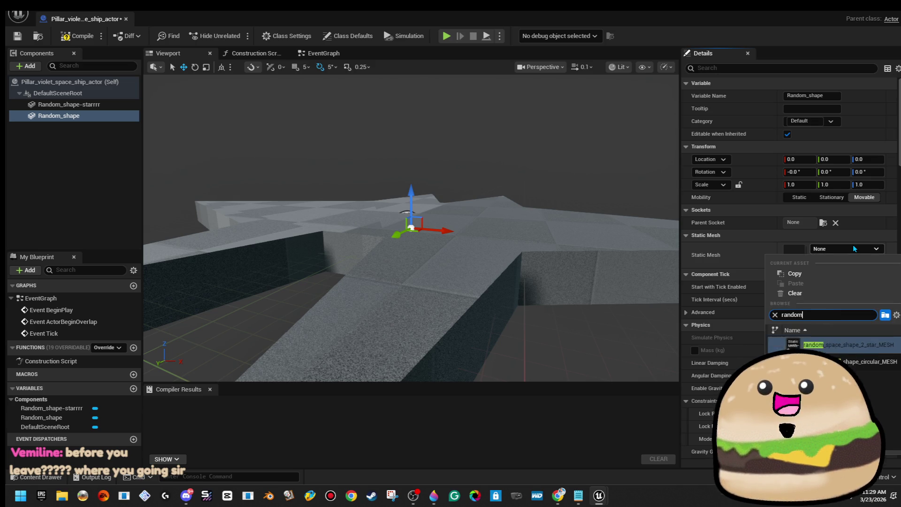
{"action": "left_click", "coordinate": [869, 361]}
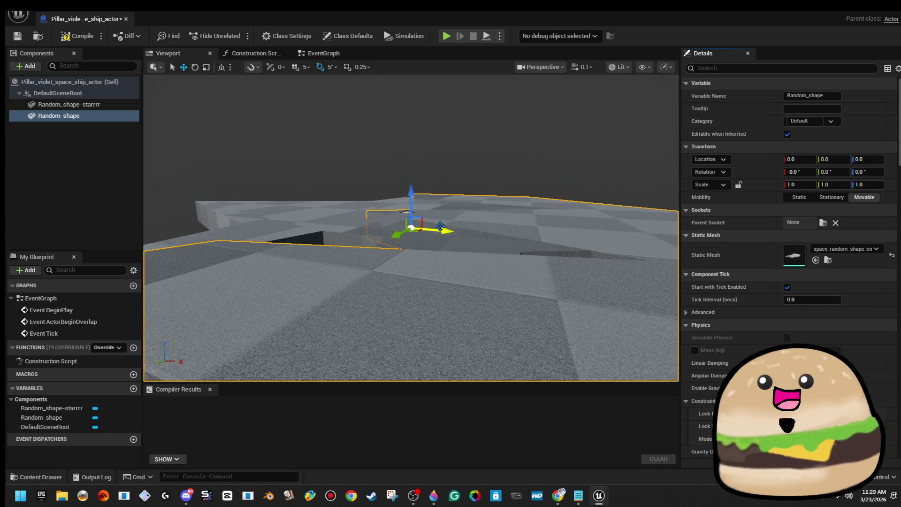
{"action": "key", "text": "f"}
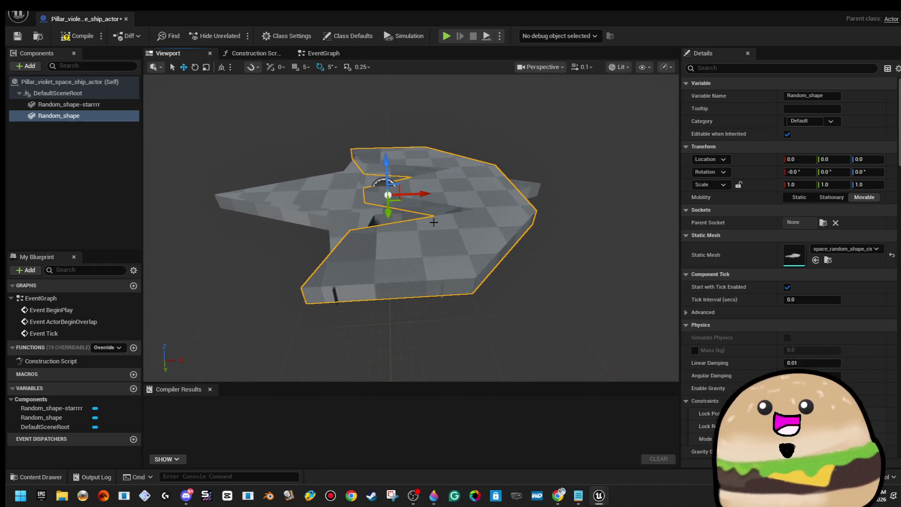
{"action": "left_click", "coordinate": [67, 107], "text": "ctrl"}
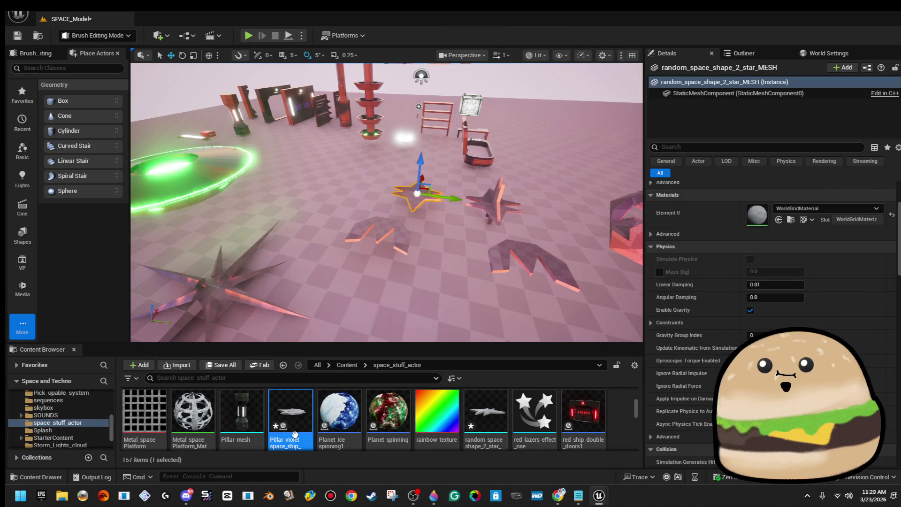
{"action": "left_click_drag", "start_coordinate": [290, 413], "coordinate": [331, 171]}
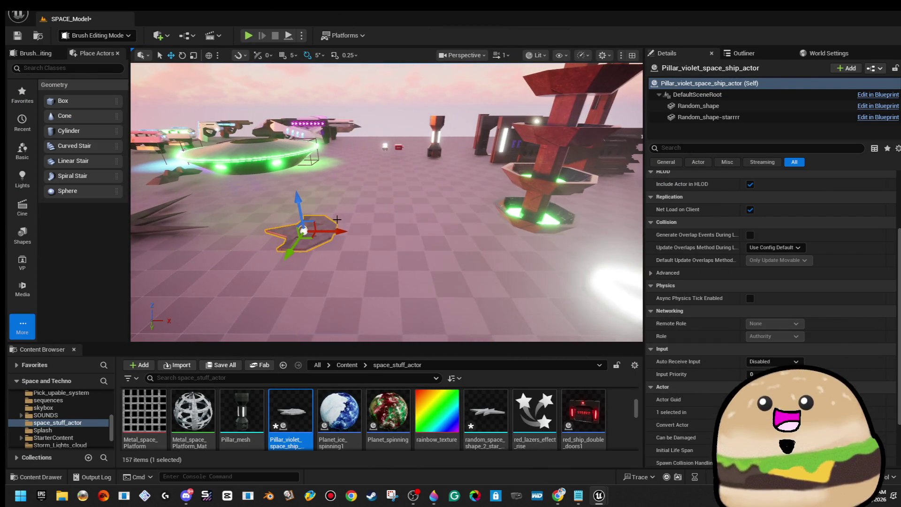
Rotate the Random_shape component about 80° upright and scale it up into a tall wall.
{"action": "left_click_drag", "start_coordinate": [460, 234], "coordinate": [472, 234]}
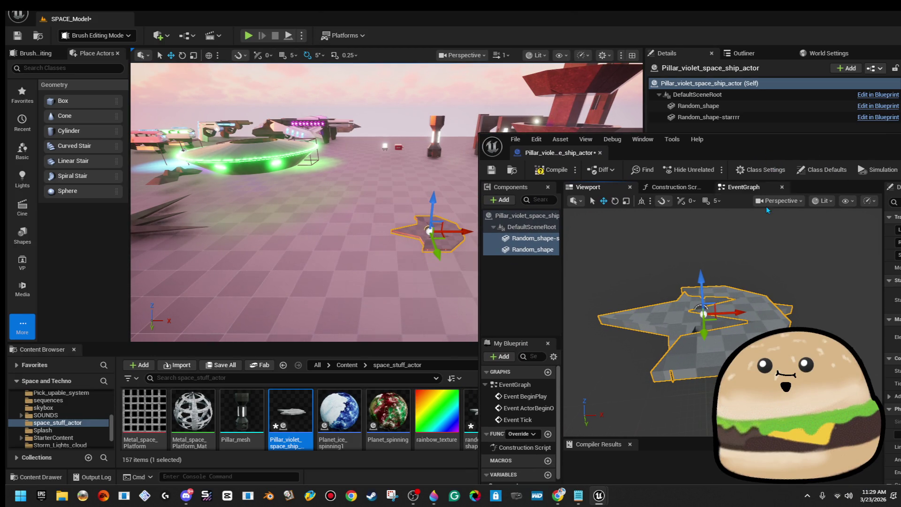
{"action": "left_click", "coordinate": [533, 249]}
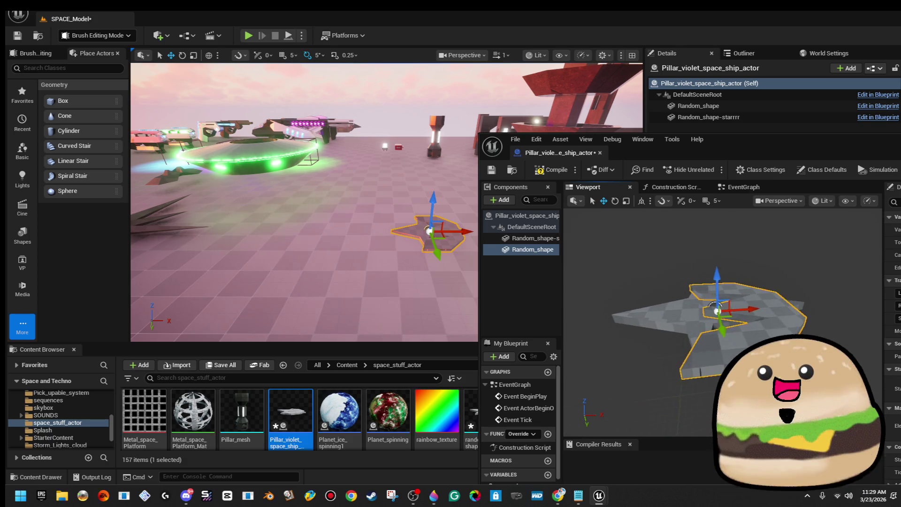
{"action": "scroll", "coordinate": [723, 323], "scroll_direction": "up", "scroll_amount": 3}
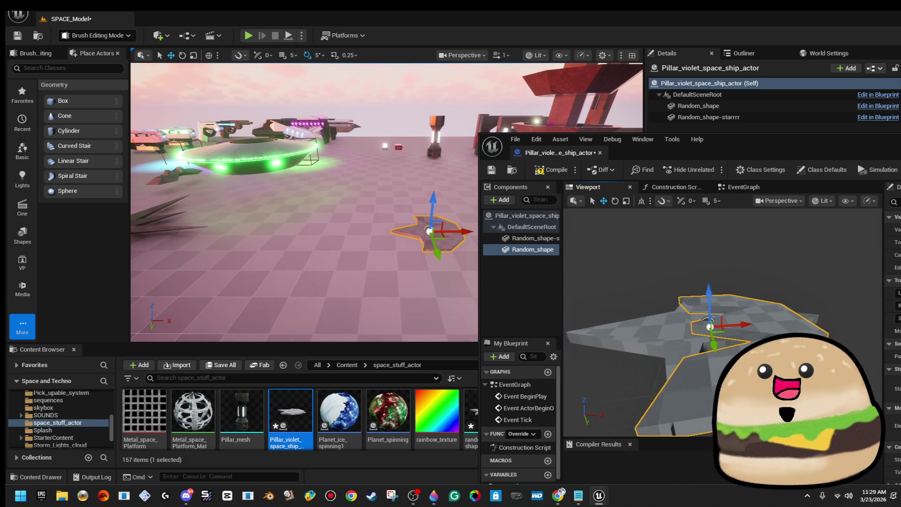
{"action": "key", "text": "e"}
{"action": "mouse_move", "coordinate": [708, 290]}
{"action": "left_mouse_down"}
{"action": "mouse_move", "coordinate": [705, 350]}
{"action": "mouse_move", "coordinate": [763, 299]}
{"action": "left_mouse_up"}
{"action": "key", "text": "r"}
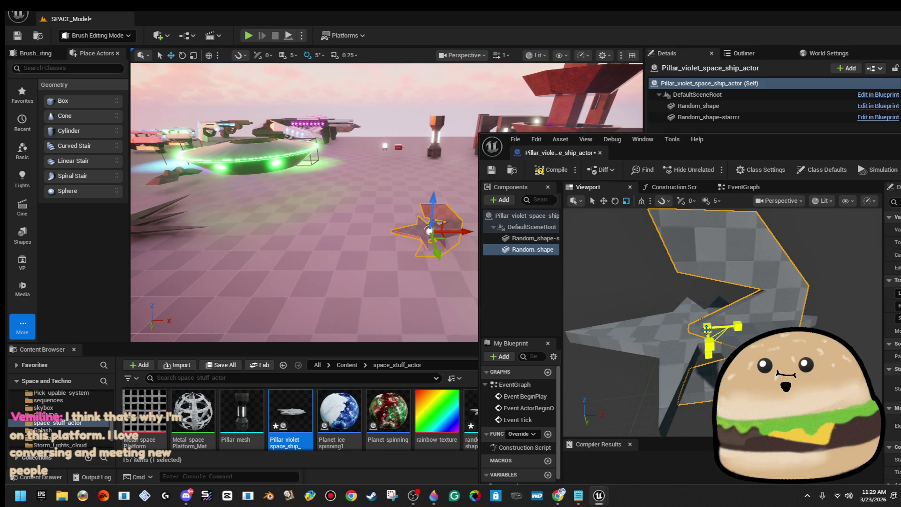
{"action": "mouse_move", "coordinate": [707, 330]}
{"action": "left_mouse_down"}
{"action": "mouse_move", "coordinate": [751, 323]}
{"action": "mouse_move", "coordinate": [774, 338]}
{"action": "mouse_move", "coordinate": [771, 351]}
{"action": "left_mouse_up"}
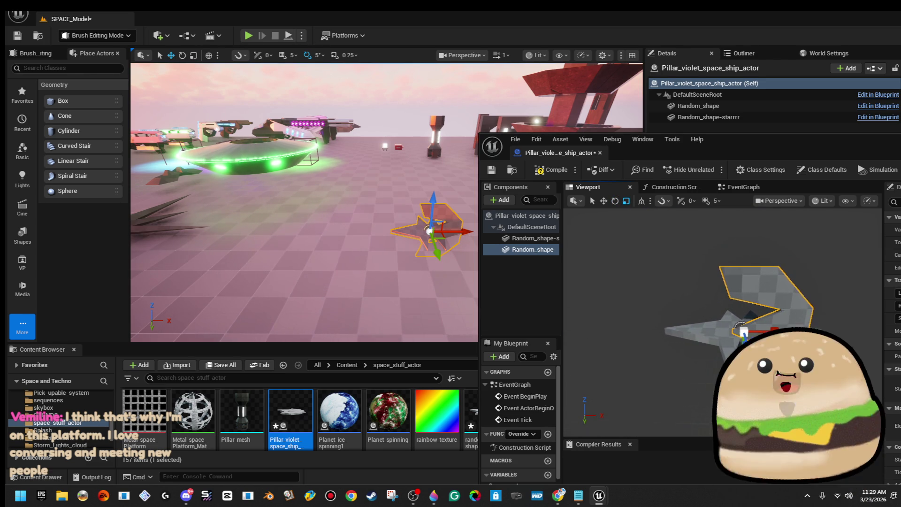
{"action": "key", "text": "f"}
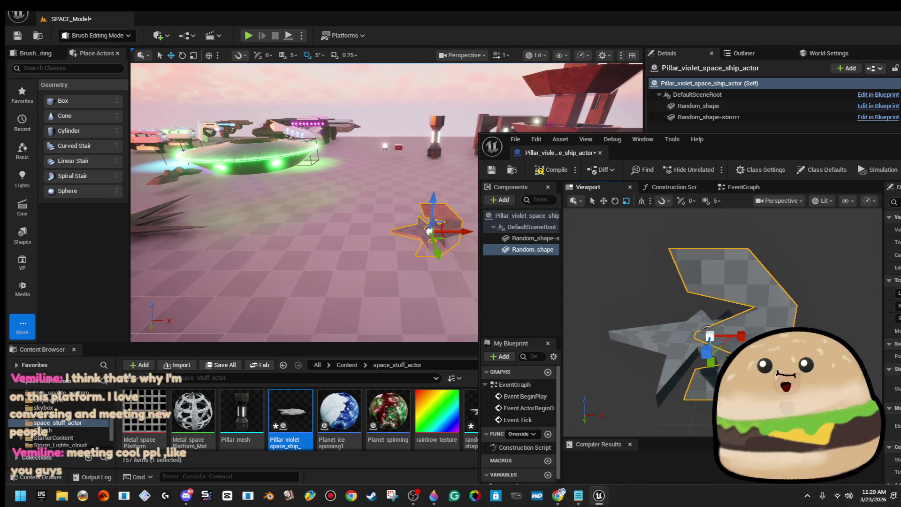
{"action": "left_click_drag", "start_coordinate": [710, 335], "coordinate": [710, 335]}
Duplicate Random_shape and raise the copy Random_shape1 above the original on Z.
{"action": "key", "text": "f"}
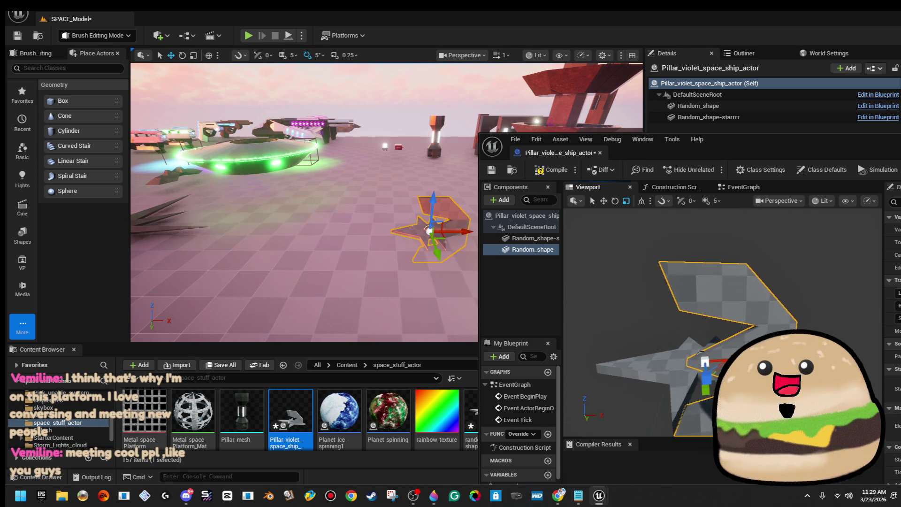
{"action": "right_click", "coordinate": [539, 250]}
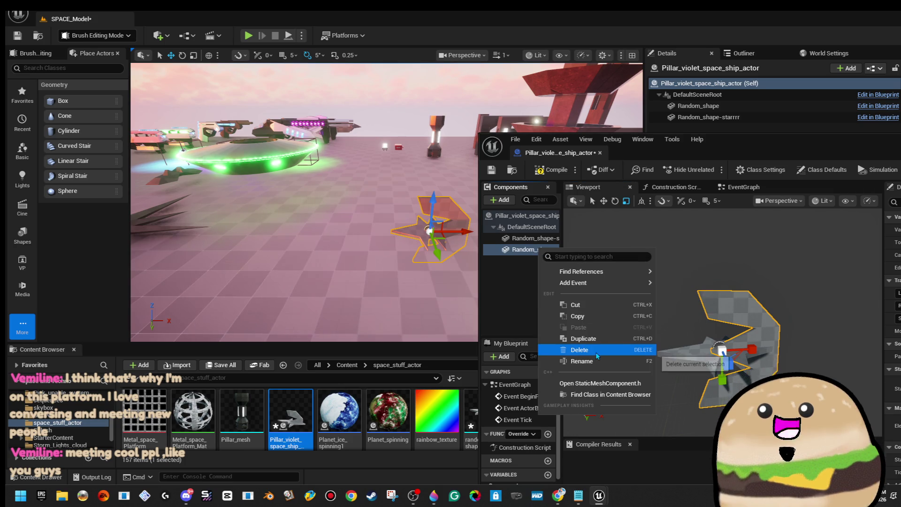
{"action": "left_click", "coordinate": [582, 338]}
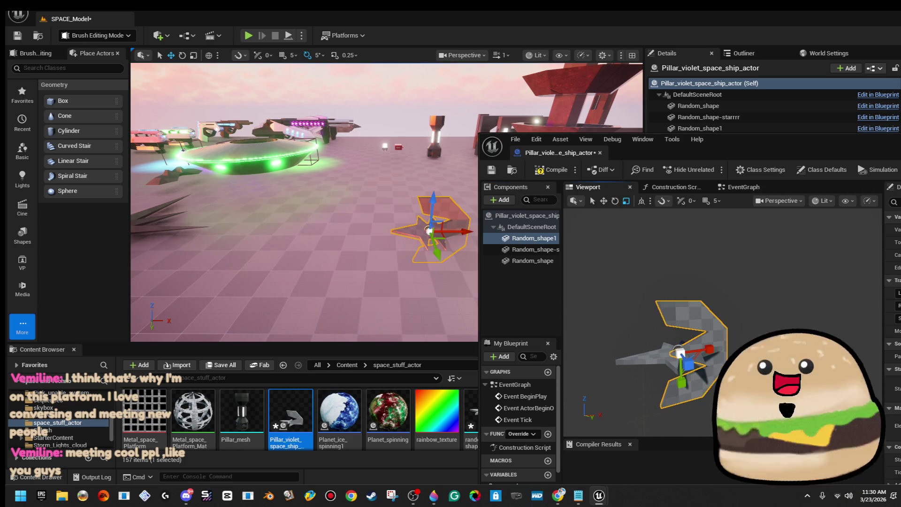
{"action": "mouse_move", "coordinate": [694, 391]}
{"action": "left_mouse_down"}
{"action": "mouse_move", "coordinate": [689, 270]}
{"action": "mouse_move", "coordinate": [688, 287]}
{"action": "left_mouse_up"}
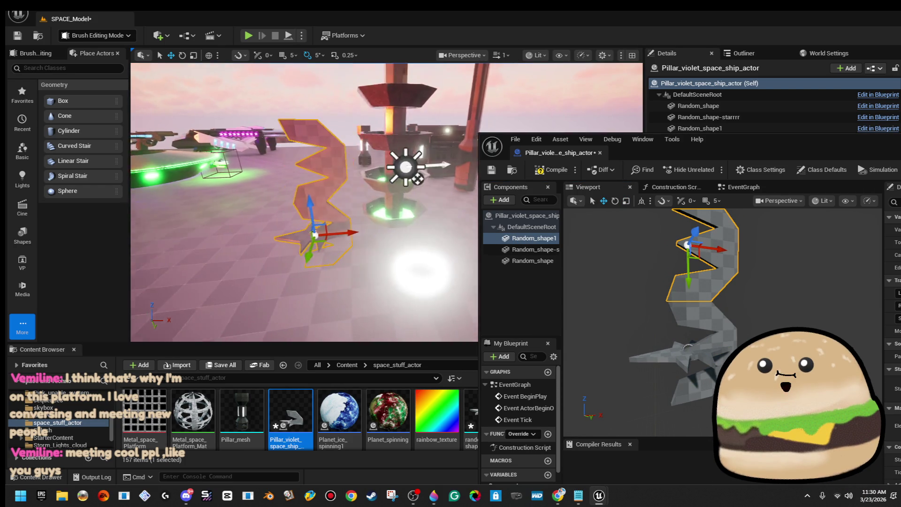
{"action": "key", "text": "f"}
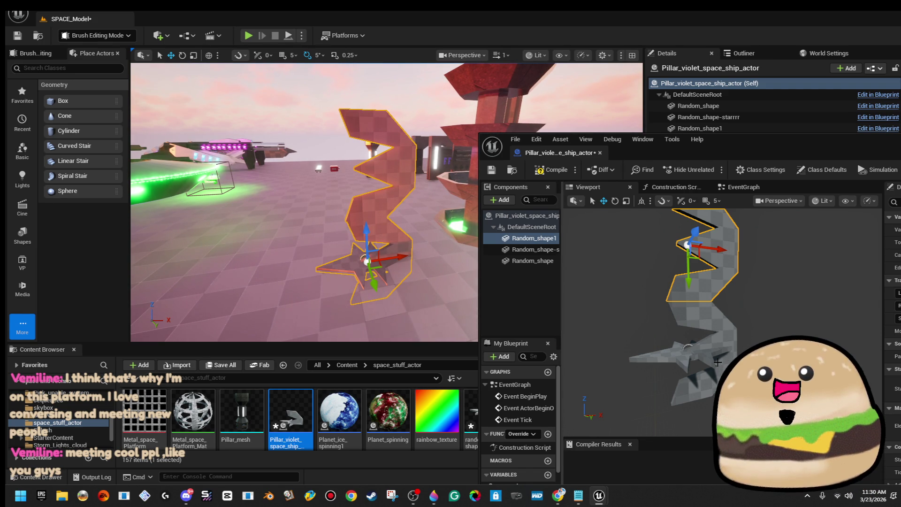
Select the wall pieces and move them upward together.
{"action": "left_click", "coordinate": [533, 260], "text": "ctrl"}
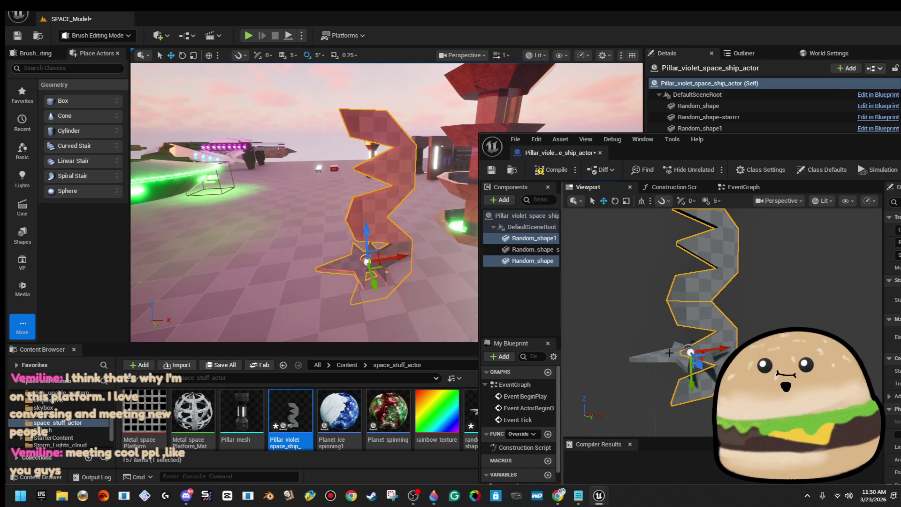
{"action": "left_click", "coordinate": [532, 249], "text": "ctrl"}
{"action": "key", "text": "f"}
{"action": "scroll", "coordinate": [703, 402], "scroll_direction": "up", "scroll_amount": 6}
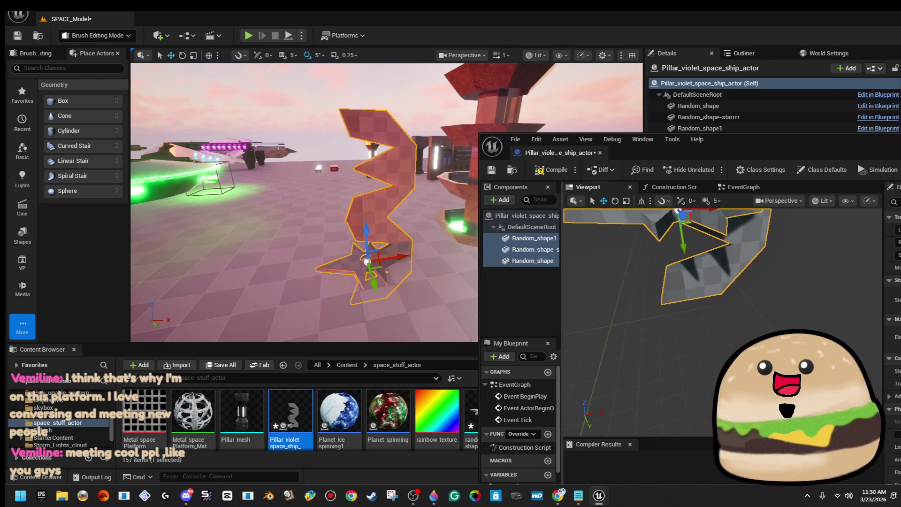
{"action": "left_click_drag", "start_coordinate": [704, 353], "coordinate": [699, 246]}
{"action": "mouse_move", "coordinate": [334, 241]}
{"action": "left_mouse_down"}
{"action": "mouse_move", "coordinate": [331, 286]}
{"action": "mouse_move", "coordinate": [329, 258]}
{"action": "left_mouse_up"}
{"action": "mouse_move", "coordinate": [723, 282]}
{"action": "left_mouse_down"}
{"action": "mouse_move", "coordinate": [657, 305]}
{"action": "mouse_move", "coordinate": [721, 322]}
{"action": "mouse_move", "coordinate": [721, 312]}
{"action": "mouse_move", "coordinate": [719, 323]}
{"action": "left_mouse_up"}
{"action": "left_click", "coordinate": [711, 281]}
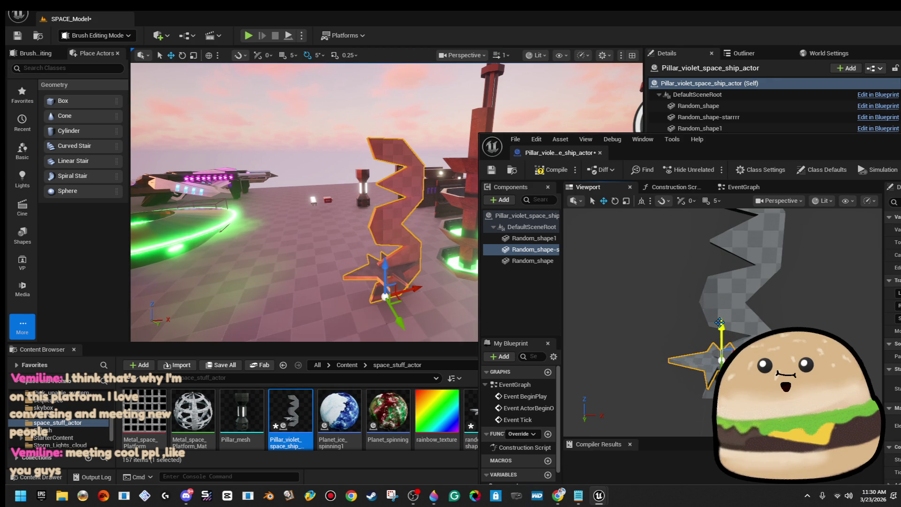
{"action": "right_click", "coordinate": [552, 253]}
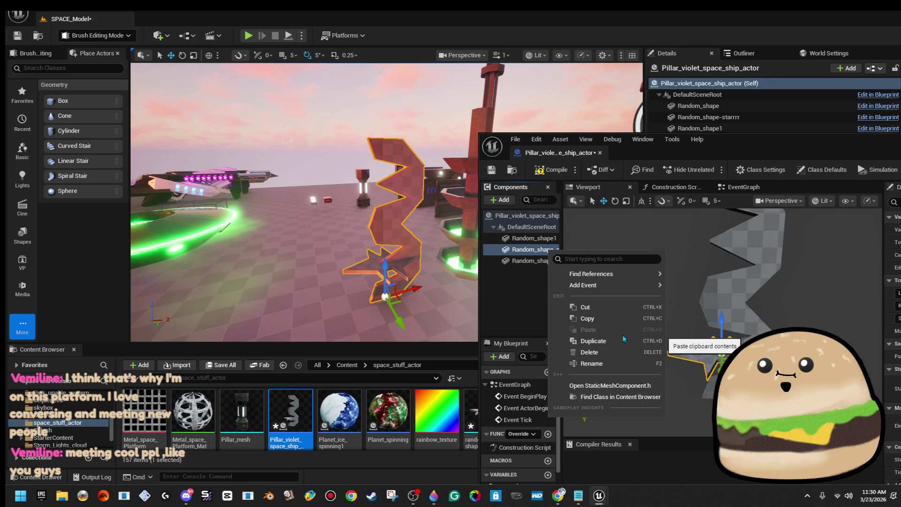
Set the star piece's Element 0 material to the pink Glow material.
{"action": "left_click_drag", "start_coordinate": [716, 364], "coordinate": [754, 365]}
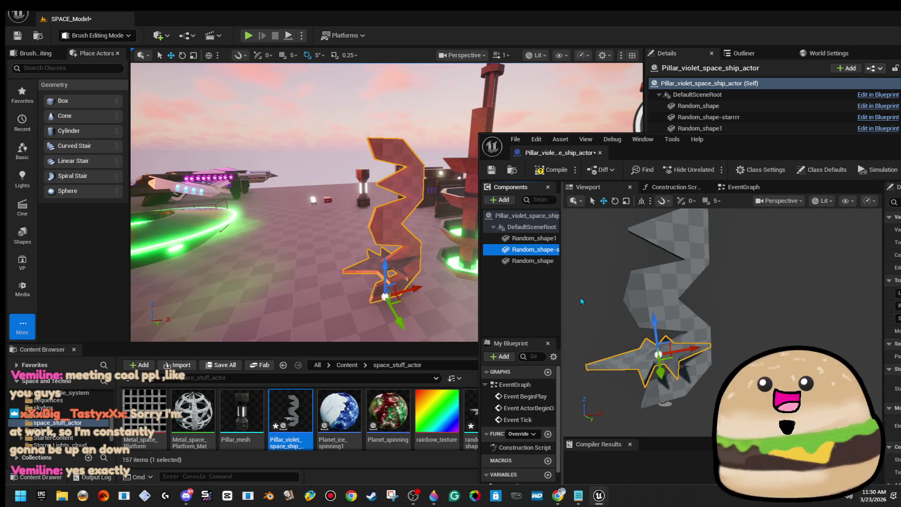
{"action": "mouse_move", "coordinate": [865, 179]}
{"action": "left_mouse_down"}
{"action": "mouse_move", "coordinate": [815, 161]}
{"action": "mouse_move", "coordinate": [623, 195]}
{"action": "left_mouse_up"}
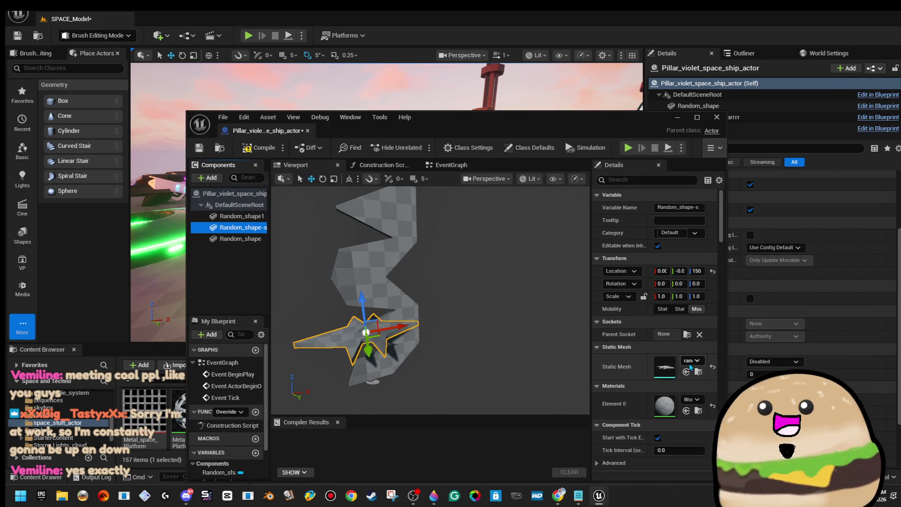
{"action": "left_click", "coordinate": [694, 399]}
{"action": "type", "text": "glow v"}
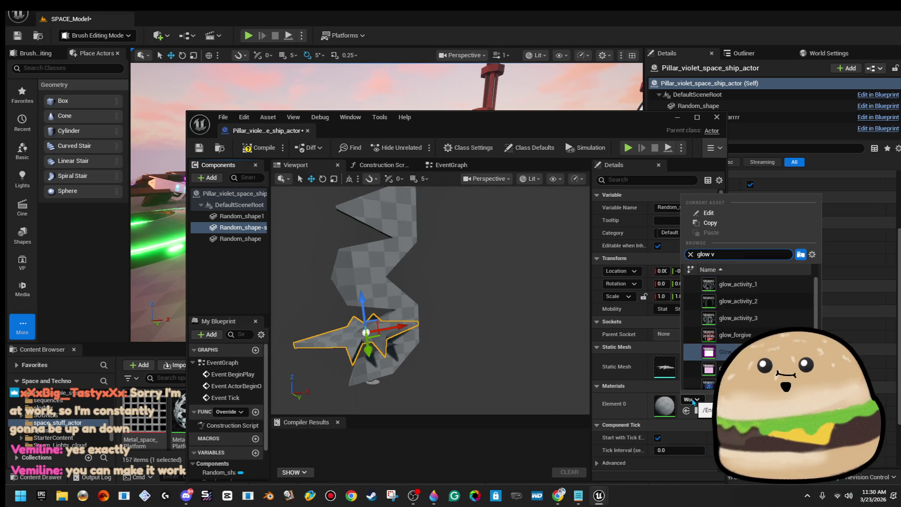
{"action": "key", "text": "Return"}
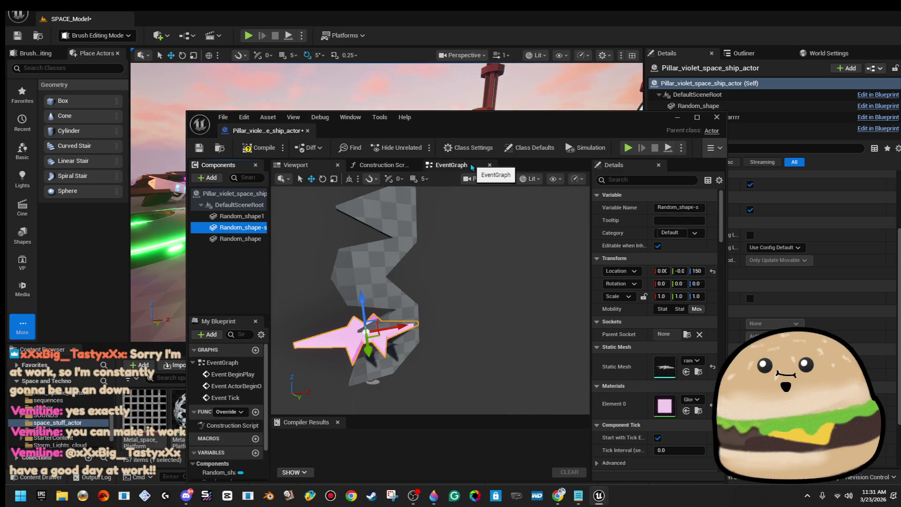
Duplicate the star twice, creating Random_shape-starrrr1 and Random_shape-starrrr2, raising the copy up the pillar.
{"action": "left_click_drag", "start_coordinate": [523, 126], "coordinate": [797, 127]}
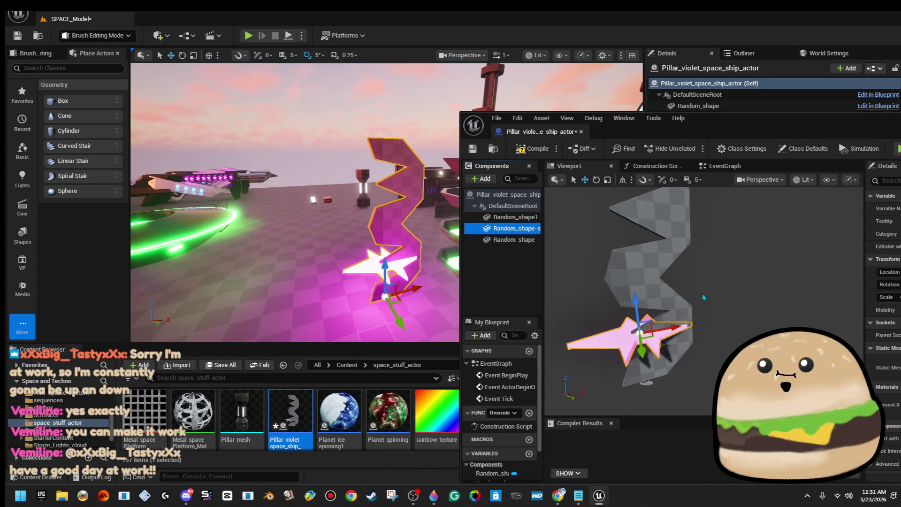
{"action": "left_click_drag", "start_coordinate": [703, 297], "coordinate": [723, 291]}
{"action": "right_click", "coordinate": [525, 243]}
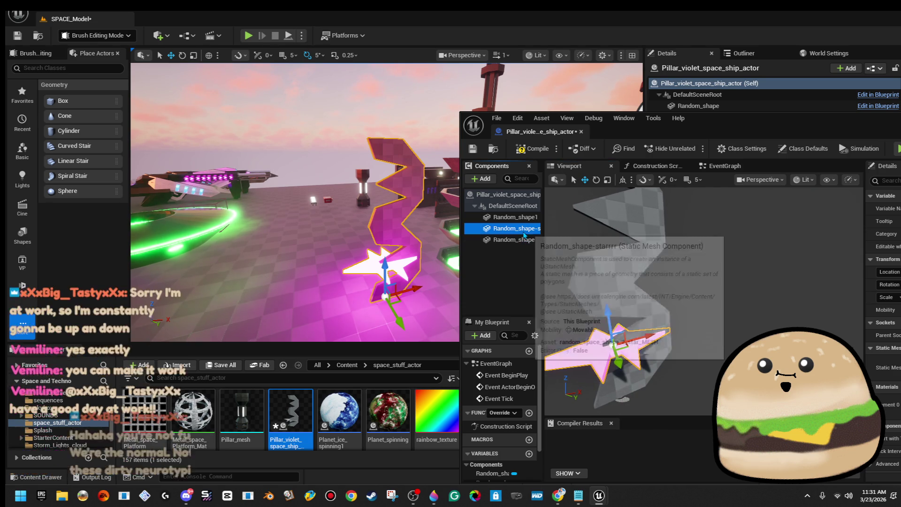
{"action": "left_click", "coordinate": [597, 324]}
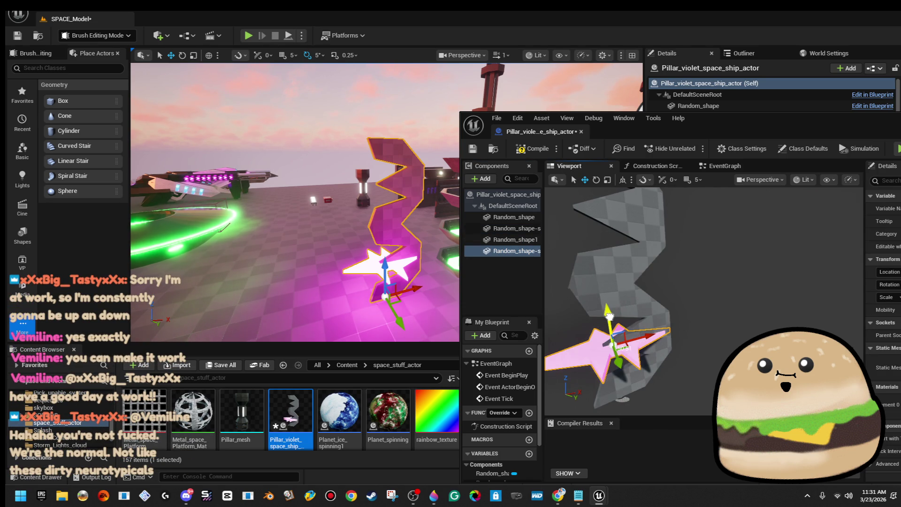
{"action": "left_click_drag", "start_coordinate": [604, 267], "coordinate": [601, 246]}
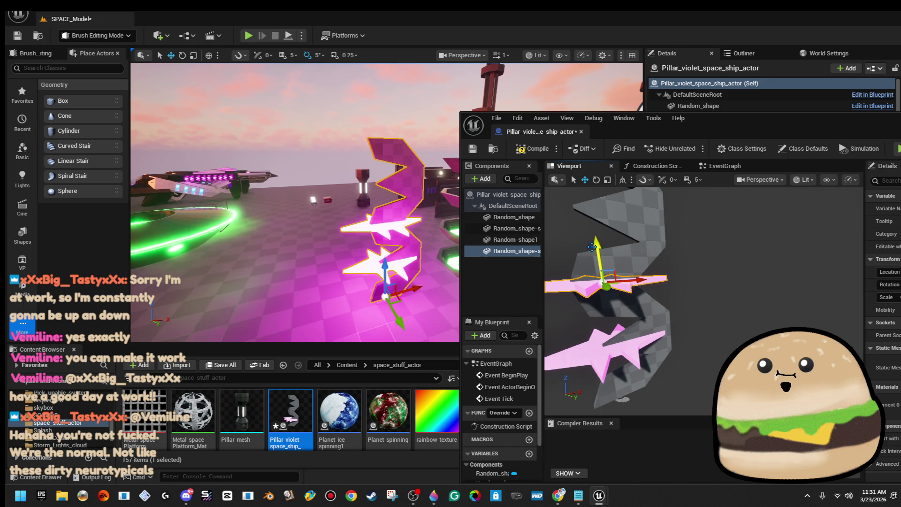
{"action": "right_click", "coordinate": [515, 252]}
{"action": "left_click", "coordinate": [564, 342]}
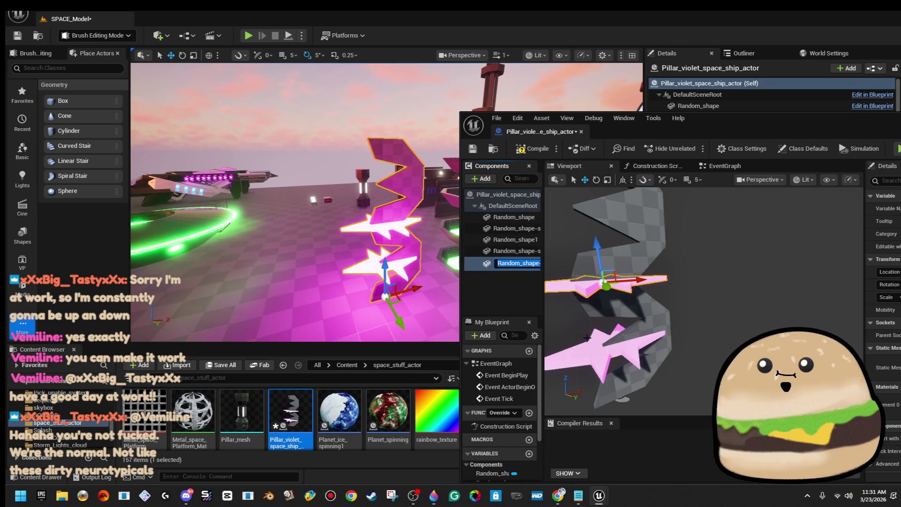
{"action": "left_click_drag", "start_coordinate": [716, 319], "coordinate": [662, 264]}
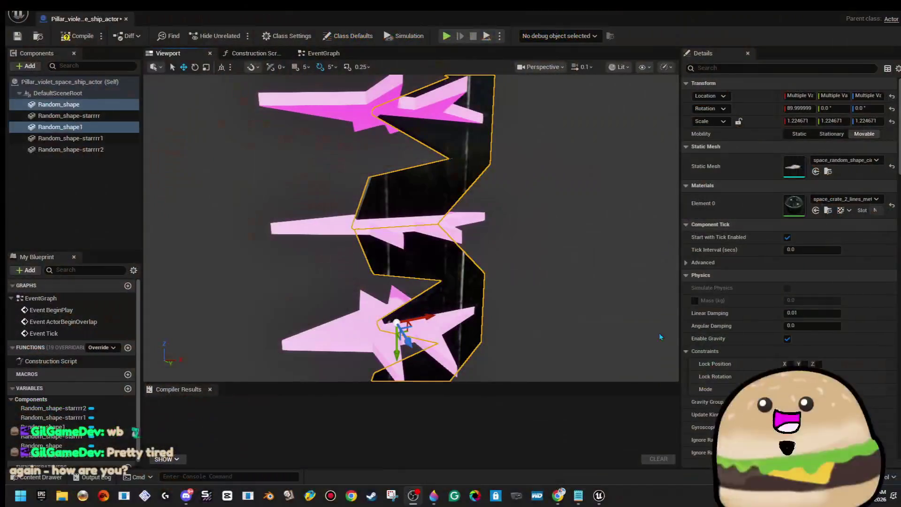
Show the advanced tick settings and compile the pillar Blueprint.
{"action": "key", "text": "f"}
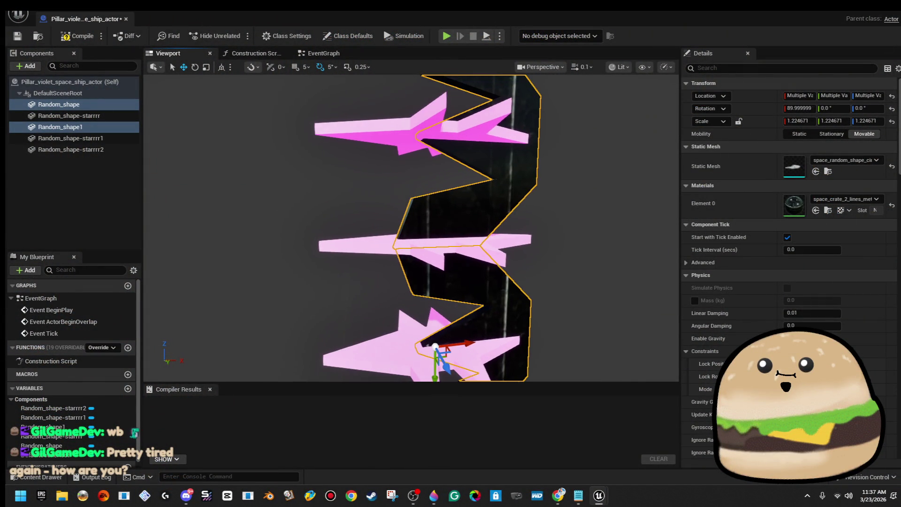
{"action": "scroll", "coordinate": [664, 261], "scroll_direction": "down", "scroll_amount": 2}
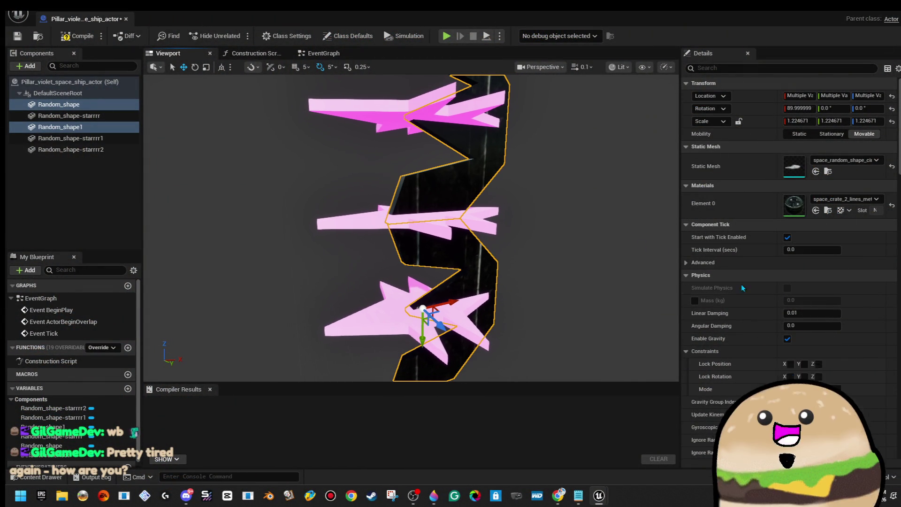
{"action": "left_click", "coordinate": [684, 264]}
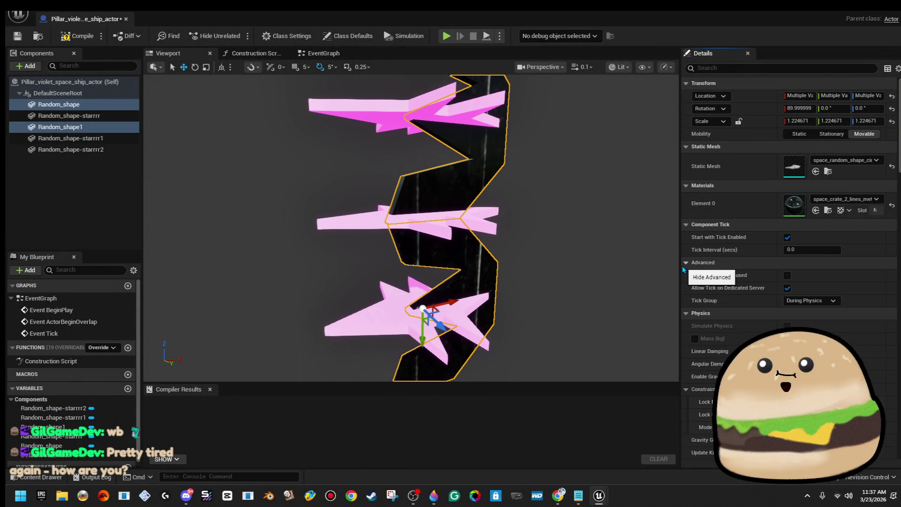
{"action": "mouse_move", "coordinate": [666, 266]}
{"action": "left_mouse_down"}
{"action": "mouse_move", "coordinate": [650, 241]}
{"action": "mouse_move", "coordinate": [615, 235]}
{"action": "left_mouse_up"}
{"action": "left_click", "coordinate": [78, 37]}
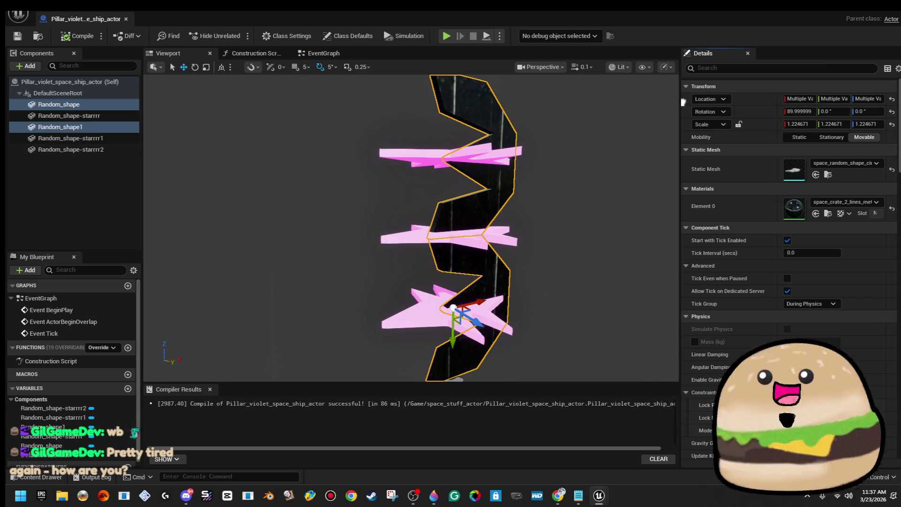
Duplicate the middle star into Random_shape-starrrr3 and tilt it steeply on its pitch.
{"action": "left_click", "coordinate": [443, 238]}
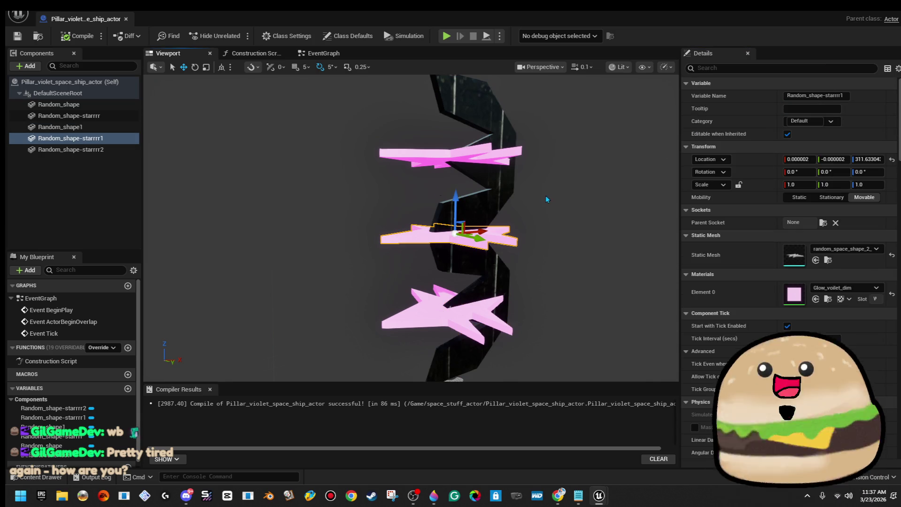
{"action": "right_click", "coordinate": [103, 146]}
{"action": "left_click", "coordinate": [140, 230]}
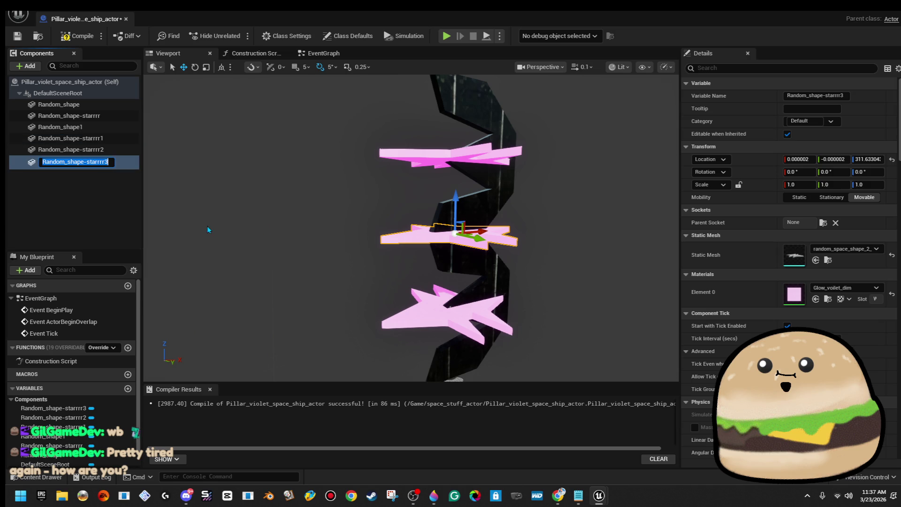
{"action": "key", "text": "f"}
{"action": "key", "text": "e"}
{"action": "mouse_move", "coordinate": [409, 202]}
{"action": "left_mouse_down"}
{"action": "mouse_move", "coordinate": [423, 263]}
{"action": "mouse_move", "coordinate": [411, 194]}
{"action": "left_mouse_up"}
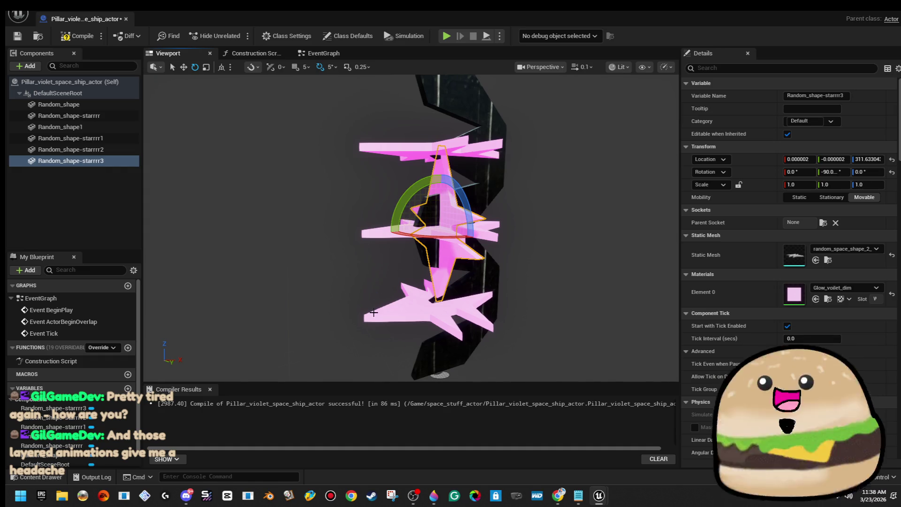
{"action": "mouse_move", "coordinate": [587, 282]}
{"action": "left_mouse_down"}
{"action": "mouse_move", "coordinate": [550, 282]}
{"action": "mouse_move", "coordinate": [549, 263]}
{"action": "mouse_move", "coordinate": [530, 263]}
{"action": "left_mouse_up"}
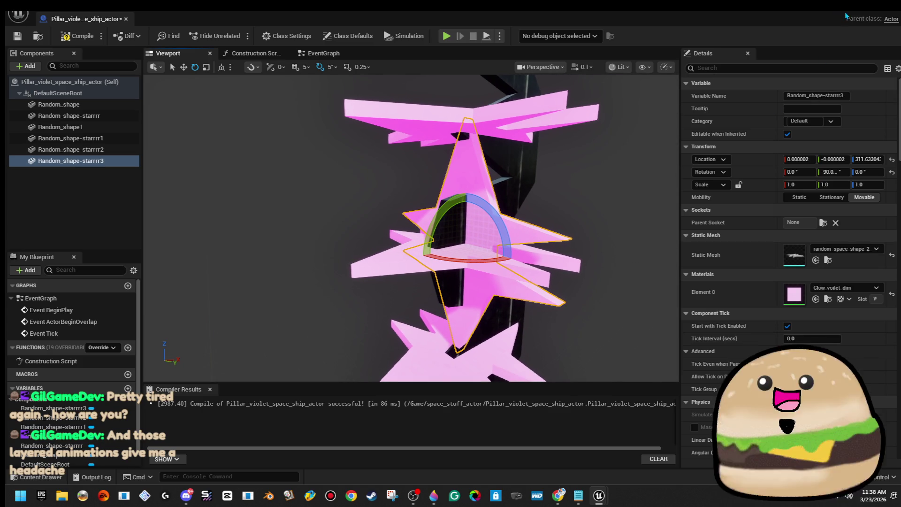
Back in the SPACE_Model level editor, bring up the Open Level dialog with Ctrl+O.
{"action": "key", "text": "alt+Tab"}
{"action": "left_click", "coordinate": [38, 12]}
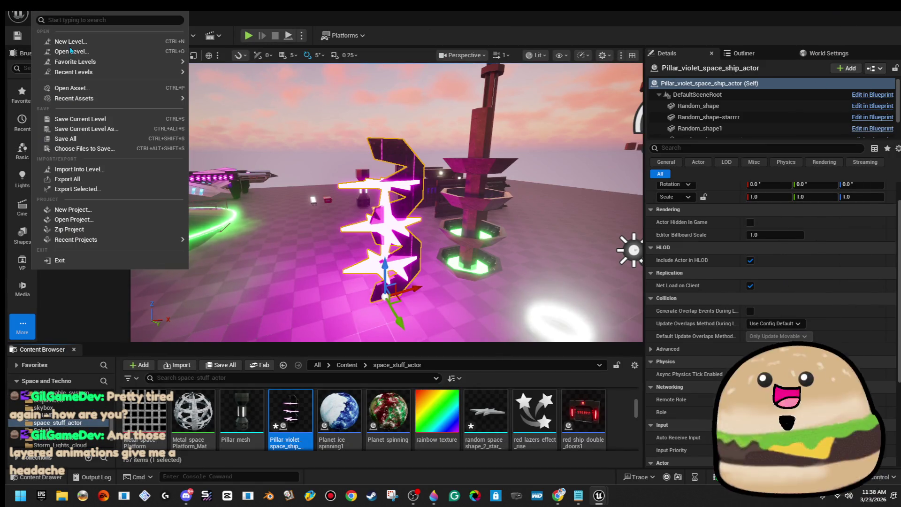
{"action": "left_click", "coordinate": [87, 57]}
{"action": "key", "text": "ctrl+o"}
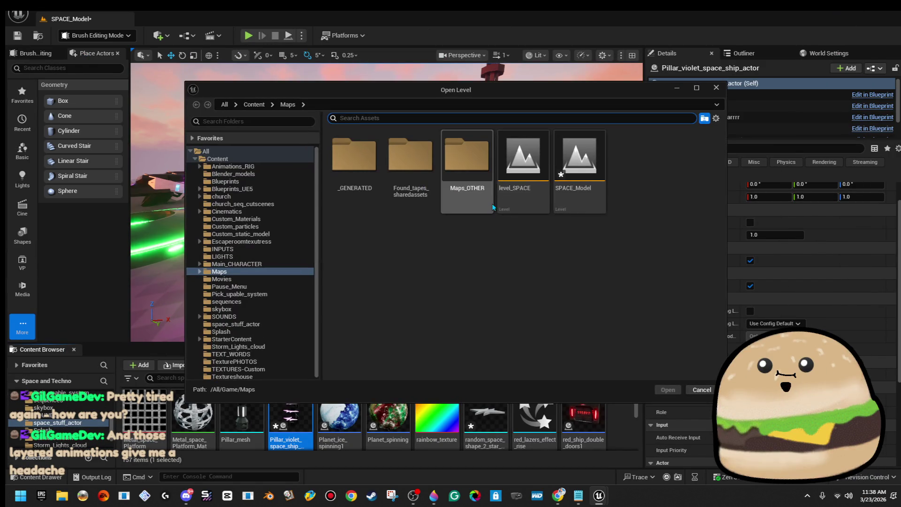
Open the level_SPACE map, saving the unsaved assets when prompted.
{"action": "double_click", "coordinate": [538, 197]}
{"action": "left_click", "coordinate": [482, 352]}
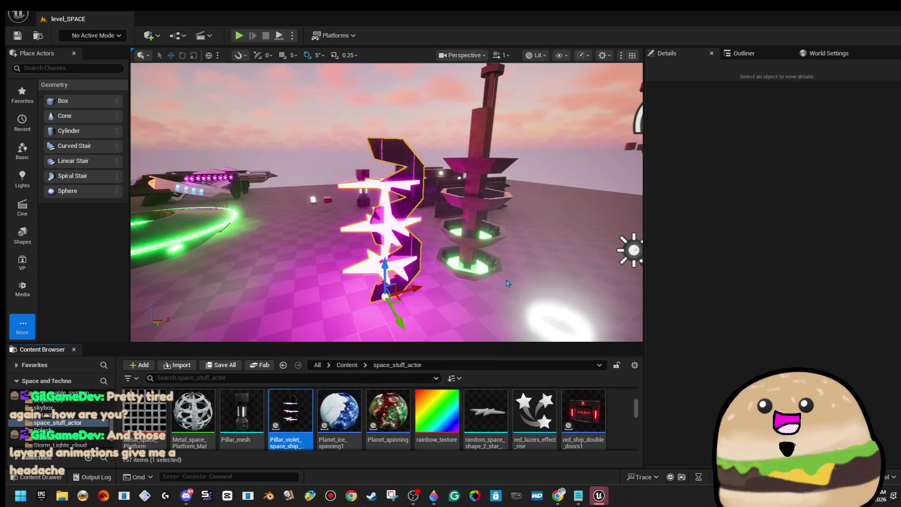
{"action": "key", "text": "w"}
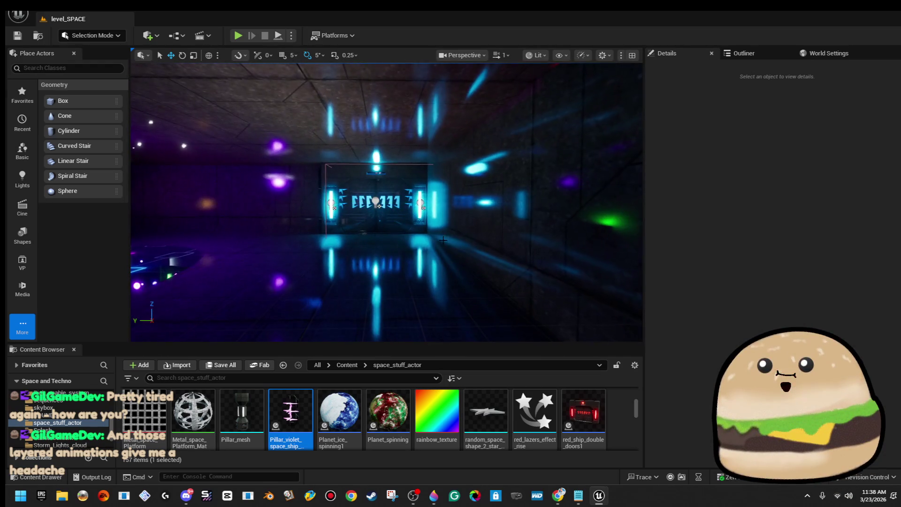
{"action": "right_click", "coordinate": [328, 282]}
{"action": "left_click", "coordinate": [450, 310]}
{"action": "key", "text": "Escape"}
Minimize the Blueprint editor and play the level full-screen.
{"action": "key", "text": "alt+Tab"}
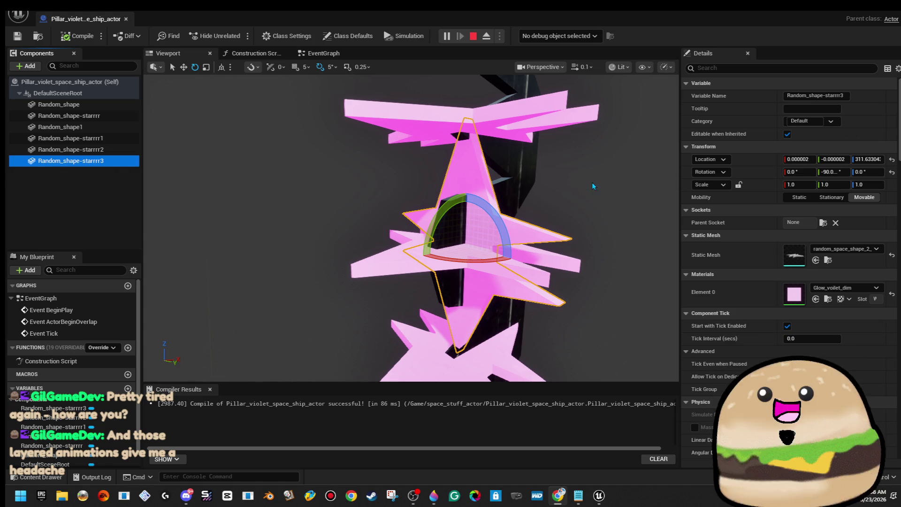
{"action": "left_click", "coordinate": [870, 14]}
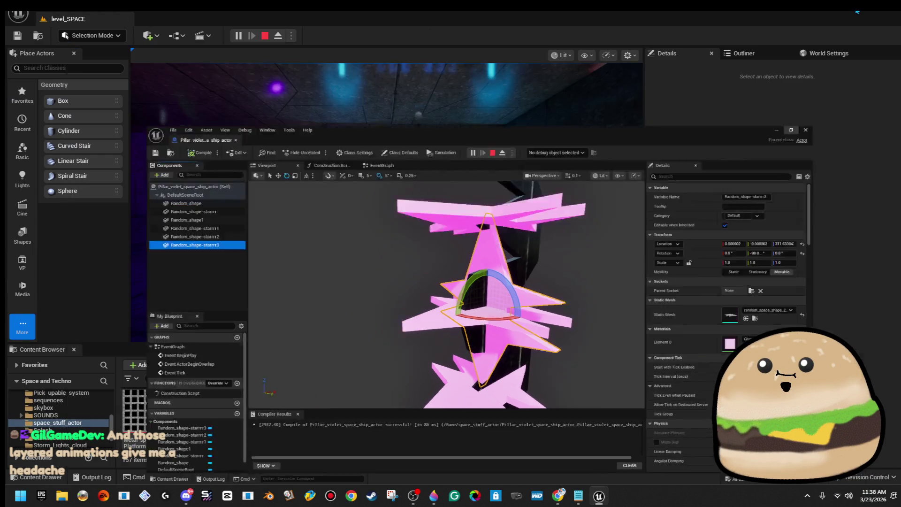
{"action": "key", "text": "w"}
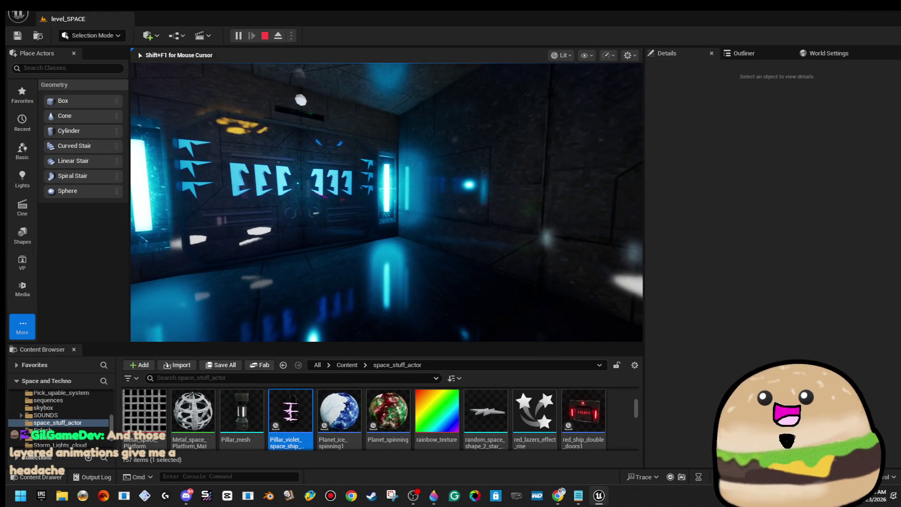
{"action": "key", "text": "F11"}
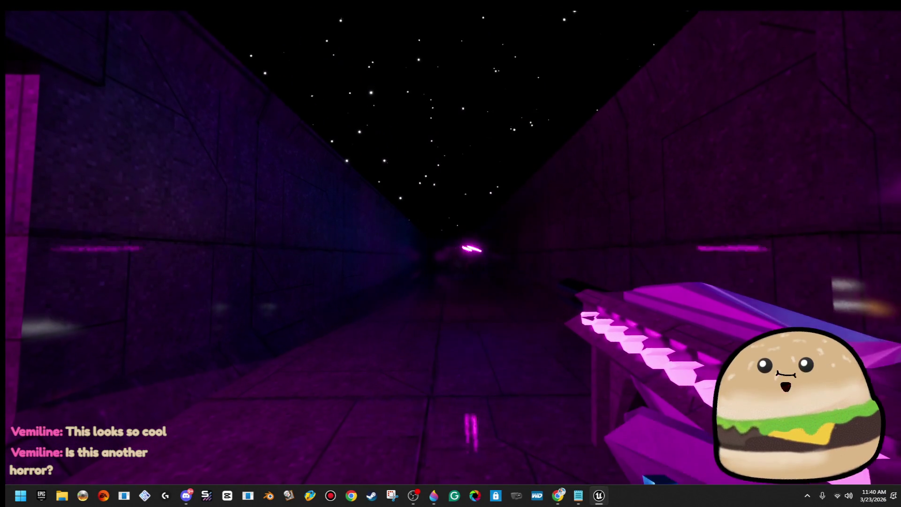
Walk the purple corridor in full-screen play to collect the glowing pink gun, then exit full-screen.
{"action": "key", "text": "w"}
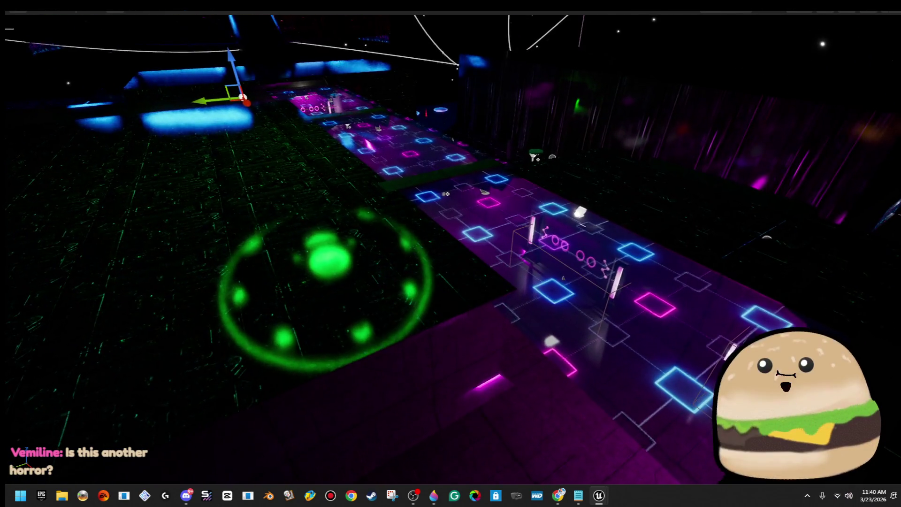
{"action": "key", "text": "F11"}
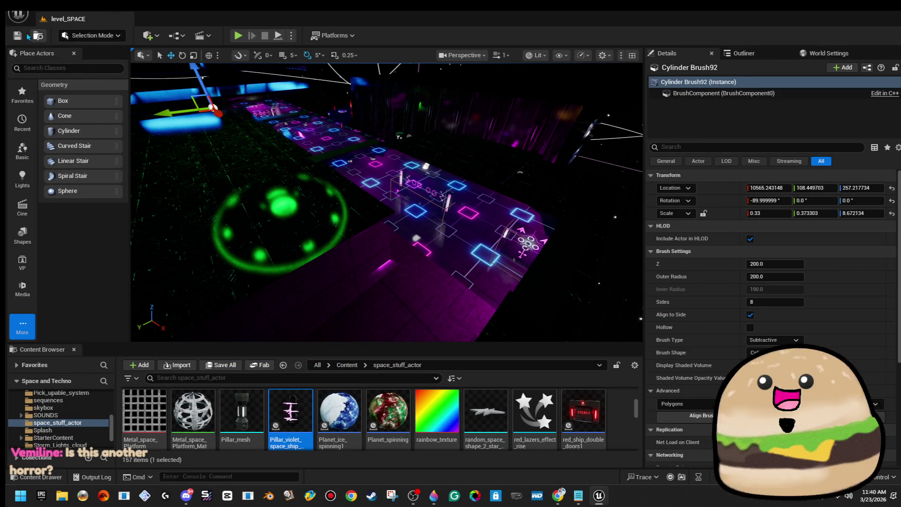
Scale Random_shape-starrrr3 uniformly to about 1.5 with the scale gizmo in the Blueprint viewport.
{"action": "left_click", "coordinate": [18, 15]}
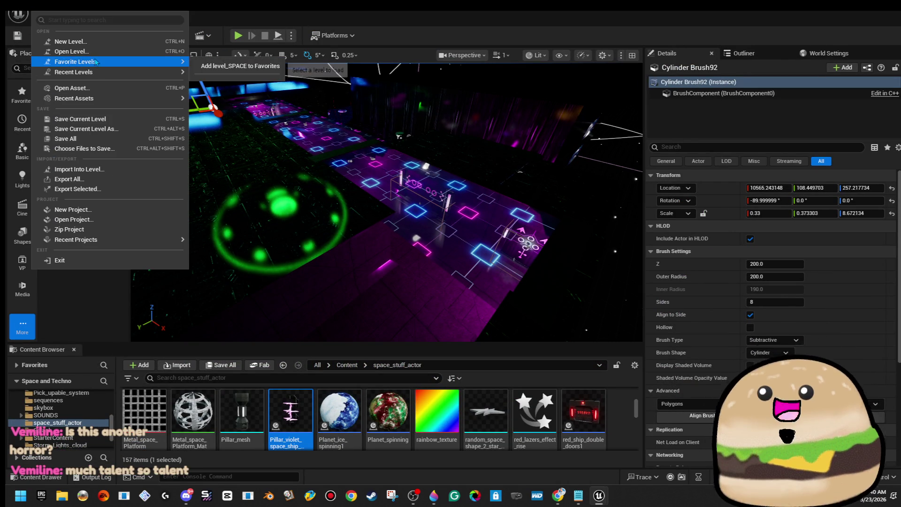
{"action": "left_click", "coordinate": [71, 52]}
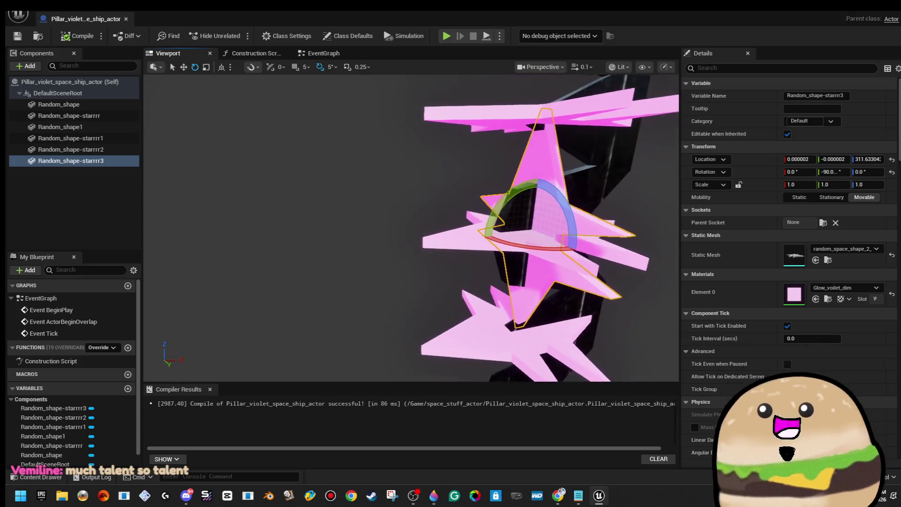
{"action": "key", "text": "r"}
{"action": "mouse_move", "coordinate": [449, 232]}
{"action": "left_mouse_down"}
{"action": "mouse_move", "coordinate": [475, 212]}
{"action": "mouse_move", "coordinate": [463, 222]}
{"action": "mouse_move", "coordinate": [396, 222]}
{"action": "left_mouse_up"}
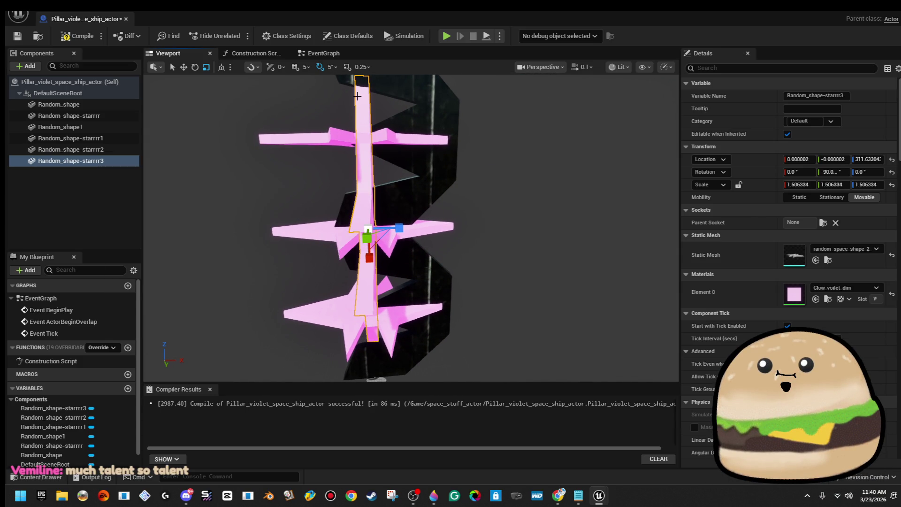
{"action": "right_click", "coordinate": [117, 170]}
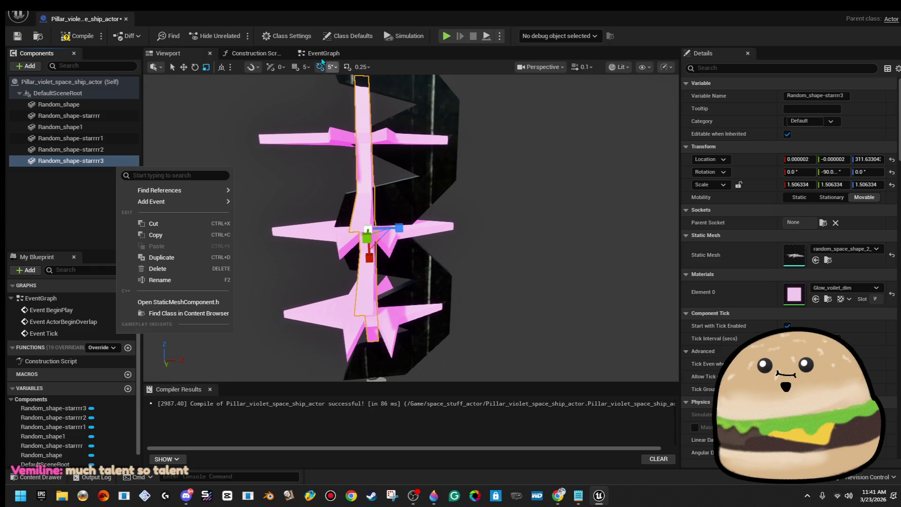
{"action": "left_click", "coordinate": [323, 62]}
Delete the unused overlap and tick events and place a Random_shape-starrrr3 reference in the graph.
{"action": "left_click_drag", "start_coordinate": [515, 216], "coordinate": [364, 331]}
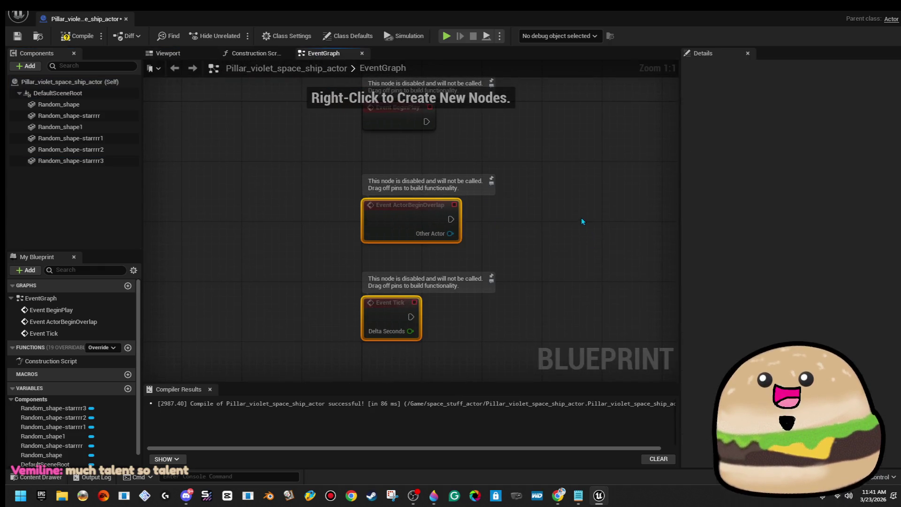
{"action": "key", "text": "Delete"}
{"action": "left_click_drag", "start_coordinate": [71, 160], "coordinate": [425, 222]}
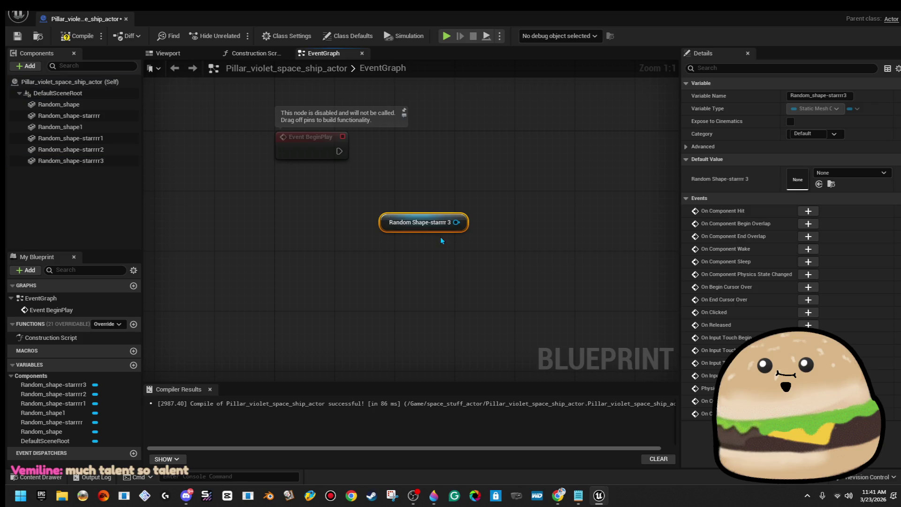
Add a RotatingMovement component to the pillar blueprint.
{"action": "left_click", "coordinate": [30, 66]}
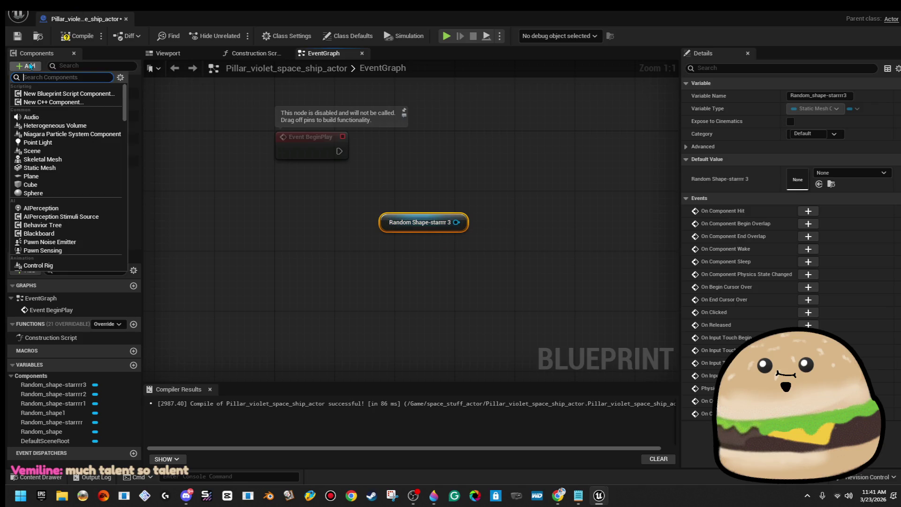
{"action": "type", "text": "rot"}
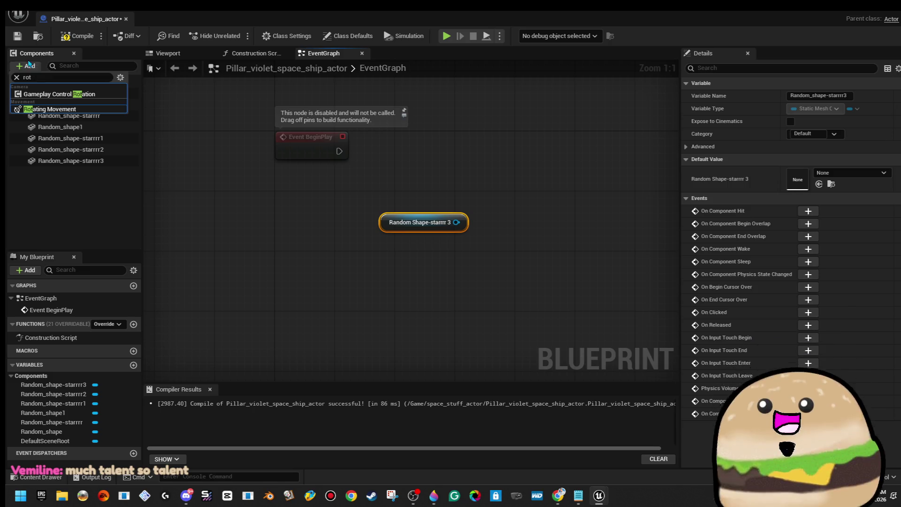
{"action": "left_click", "coordinate": [50, 109]}
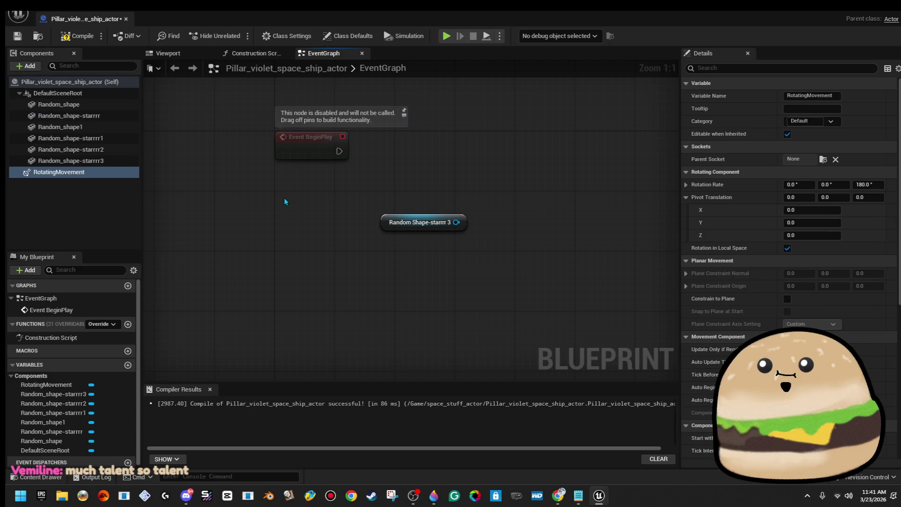
{"action": "left_click_drag", "start_coordinate": [285, 202], "coordinate": [165, 222]}
Create a Set Updated Component node for the star and wire it from Event BeginPlay.
{"action": "left_click_drag", "start_coordinate": [336, 243], "coordinate": [380, 184]}
{"action": "type", "text": "update"}
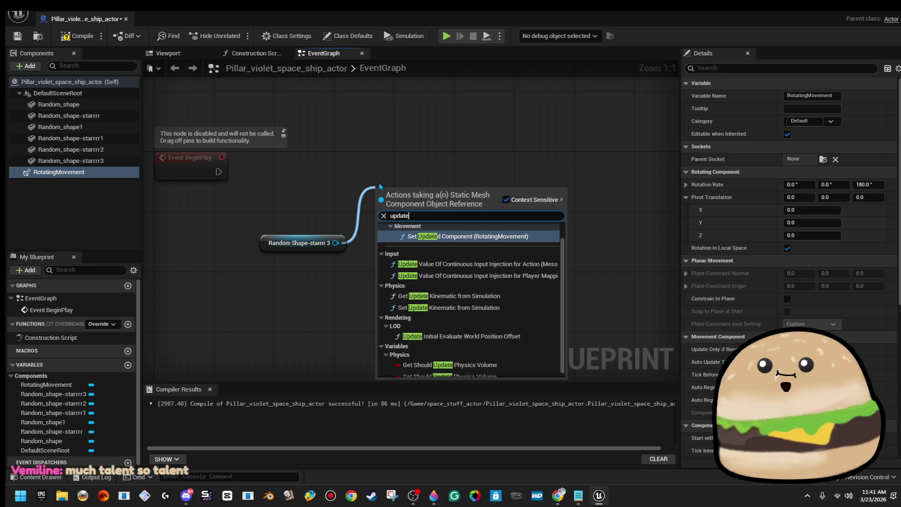
{"action": "key", "text": "Return"}
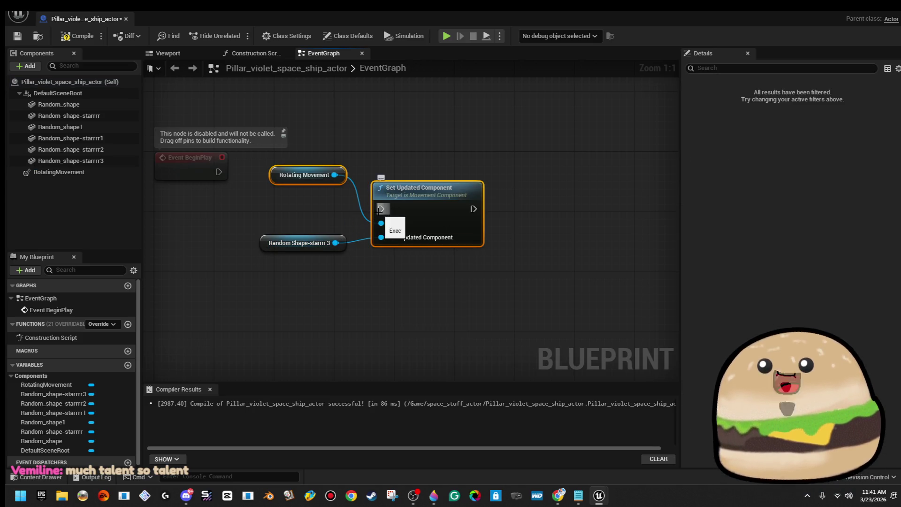
{"action": "left_click_drag", "start_coordinate": [381, 209], "coordinate": [218, 172]}
{"action": "left_click_drag", "start_coordinate": [411, 192], "coordinate": [420, 161]}
{"action": "left_click", "coordinate": [294, 144]}
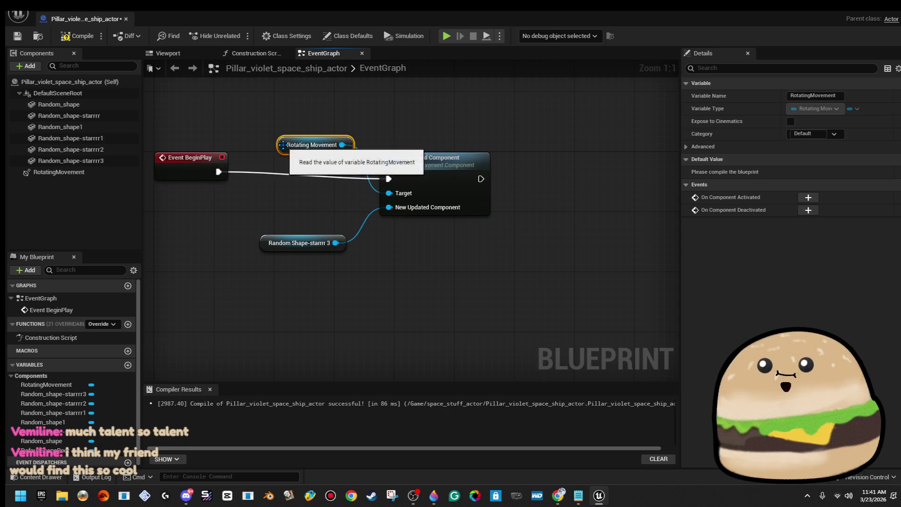
Compile the blueprint and start editing the RotatingMovement yaw rotation rate.
{"action": "left_click", "coordinate": [63, 41]}
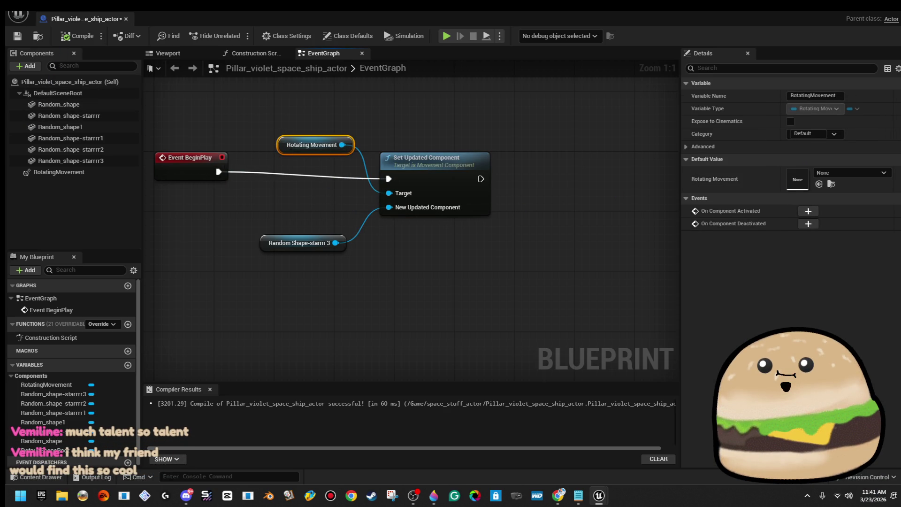
{"action": "left_click", "coordinate": [59, 172]}
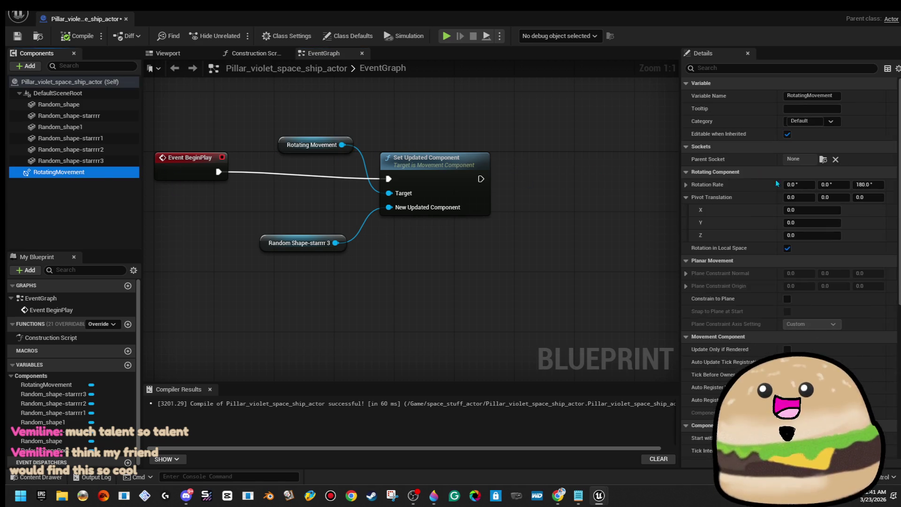
{"action": "left_click", "coordinate": [872, 184]}
{"action": "type", "text": "360"}
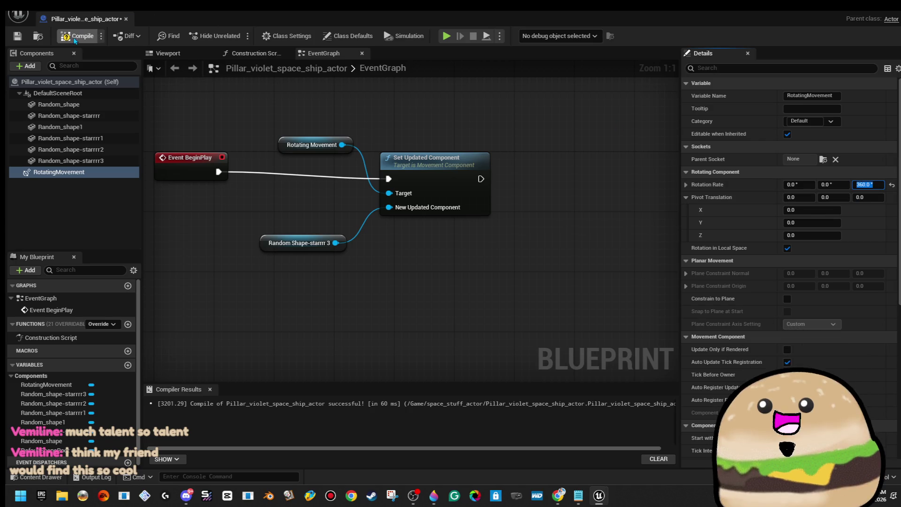
Recompile with a 360 yaw rate and test-play the level from a floor spot.
{"action": "left_click", "coordinate": [74, 40]}
{"action": "left_click", "coordinate": [855, 12]}
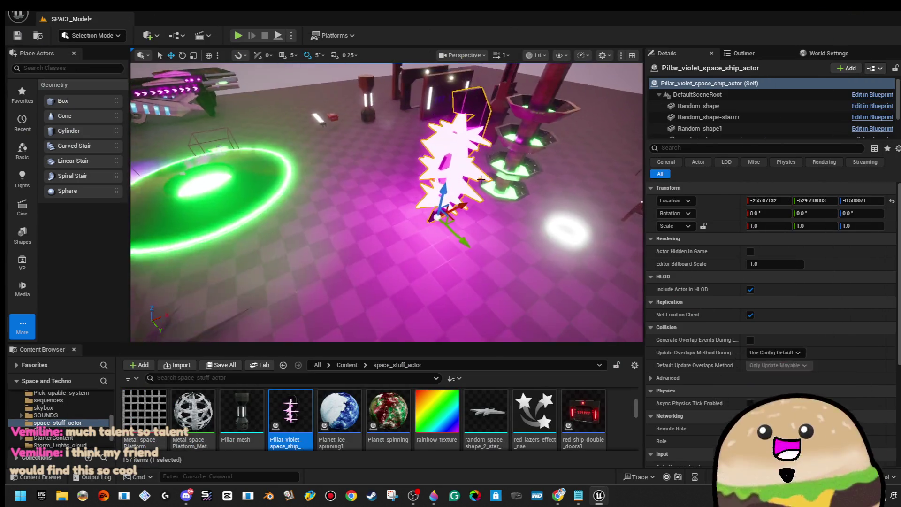
{"action": "right_click", "coordinate": [423, 275]}
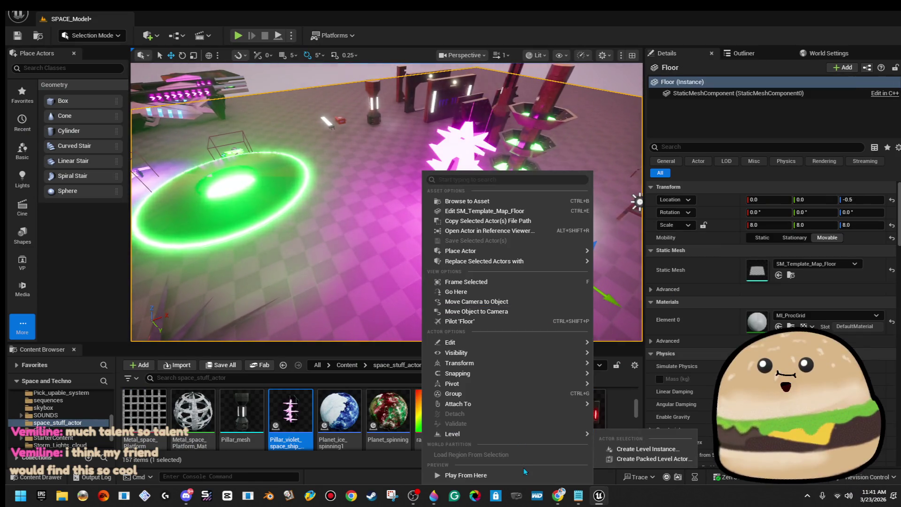
{"action": "left_click", "coordinate": [524, 469]}
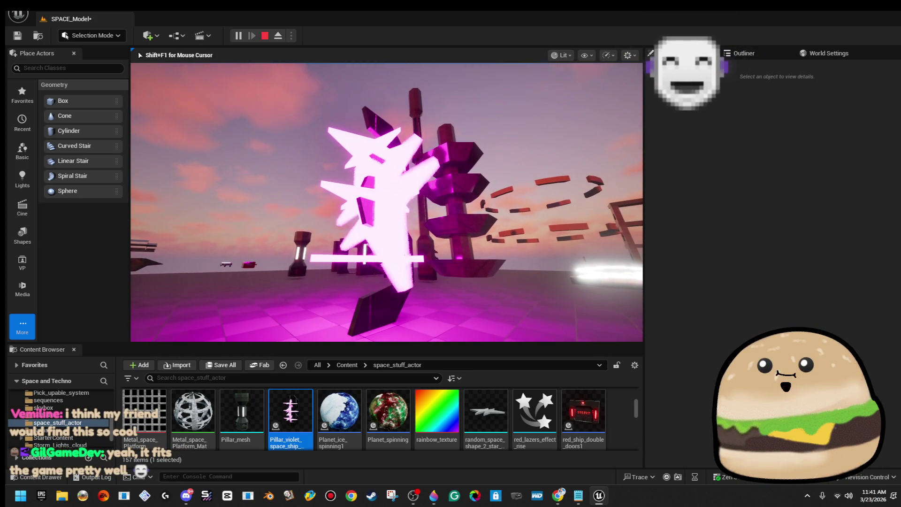
{"action": "key", "text": "Escape"}
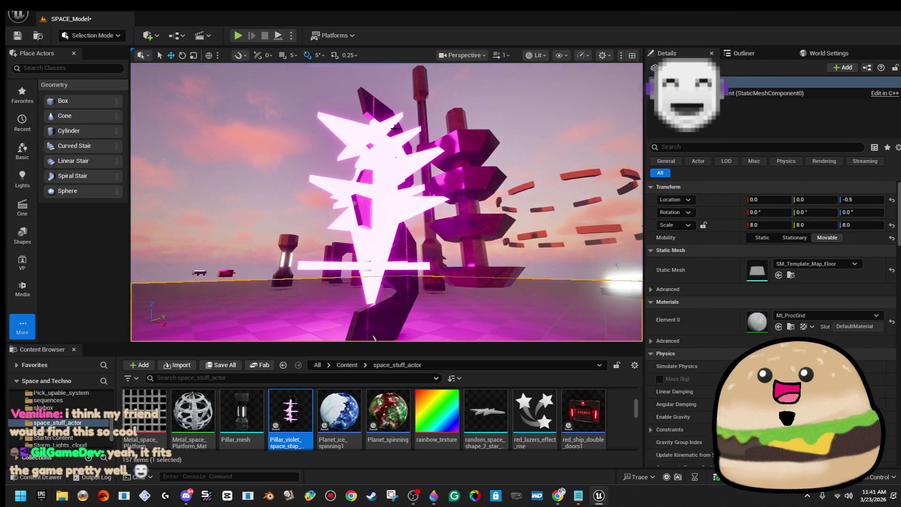
Set the rotation rate yaw to 0 and pitch to 350, then recompile the pillar blueprint.
{"action": "right_click", "coordinate": [406, 104]}
{"action": "left_click", "coordinate": [493, 169]}
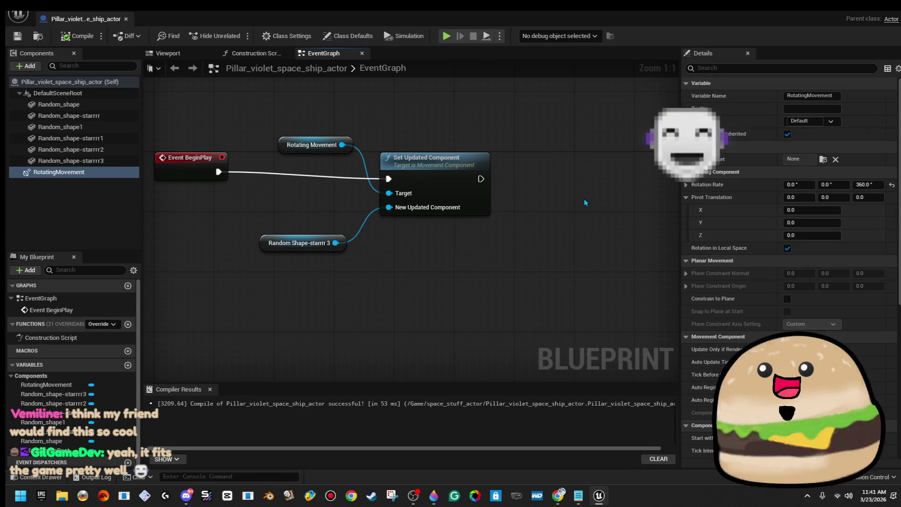
{"action": "left_click", "coordinate": [865, 184]}
{"action": "type", "text": "0"}
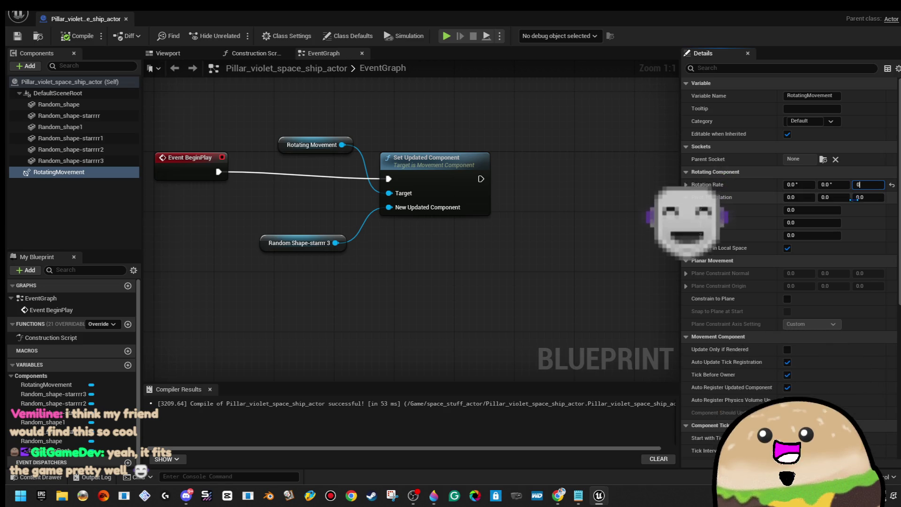
{"action": "key", "text": "shift+Tab"}
{"action": "type", "text": "350"}
{"action": "key", "text": "Return"}
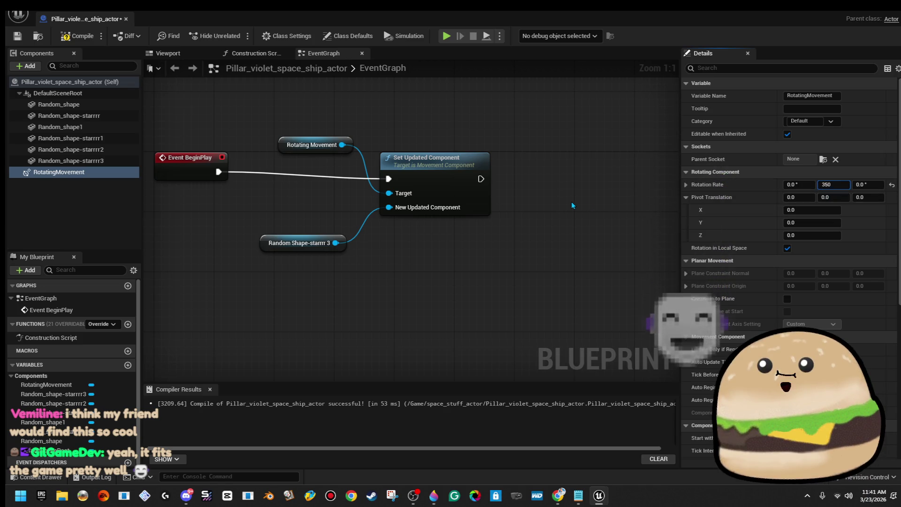
{"action": "left_click", "coordinate": [77, 36]}
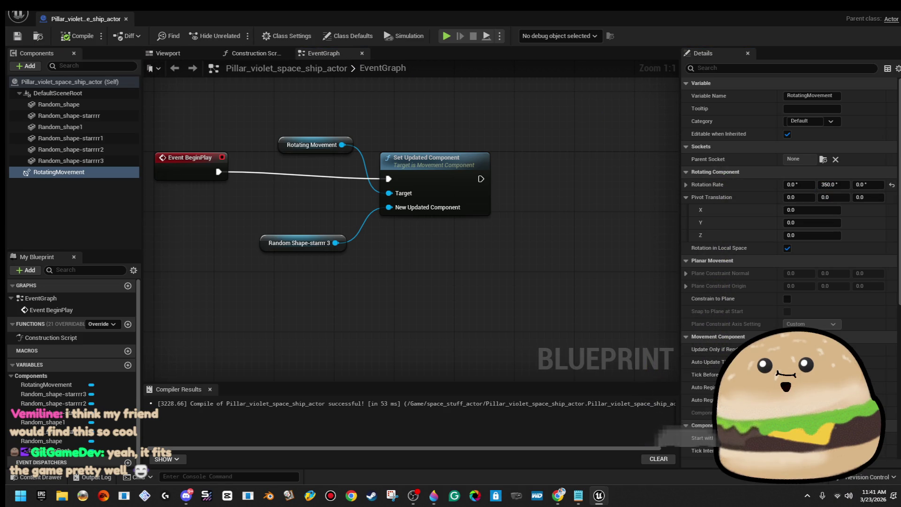
Test-play the level twice from floor spots to watch the star spin.
{"action": "key", "text": "alt+Tab"}
{"action": "right_click", "coordinate": [511, 329]}
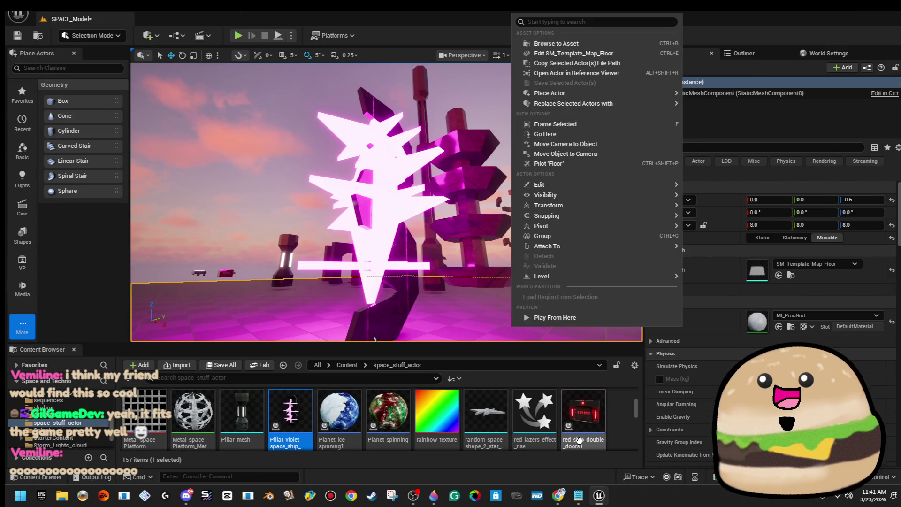
{"action": "left_click", "coordinate": [599, 321]}
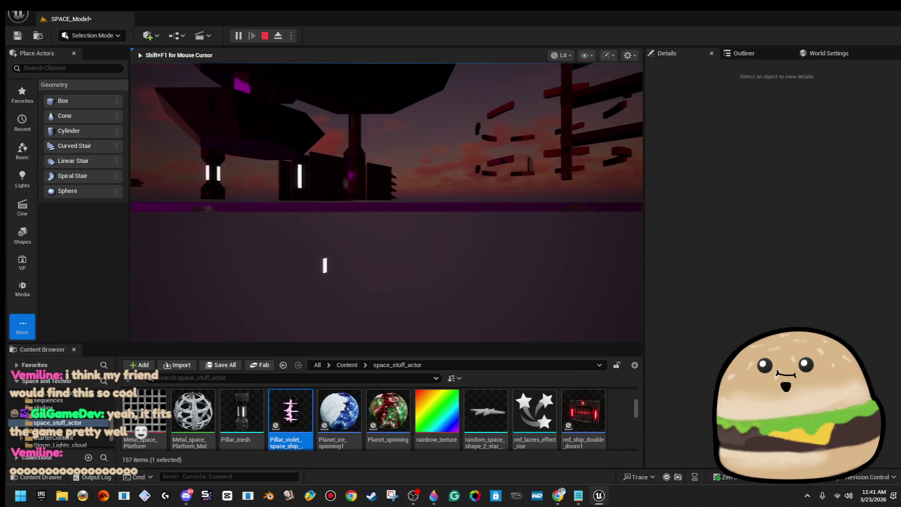
{"action": "key", "text": "Escape"}
{"action": "right_click", "coordinate": [399, 255]}
{"action": "mouse_move", "coordinate": [400, 256]}
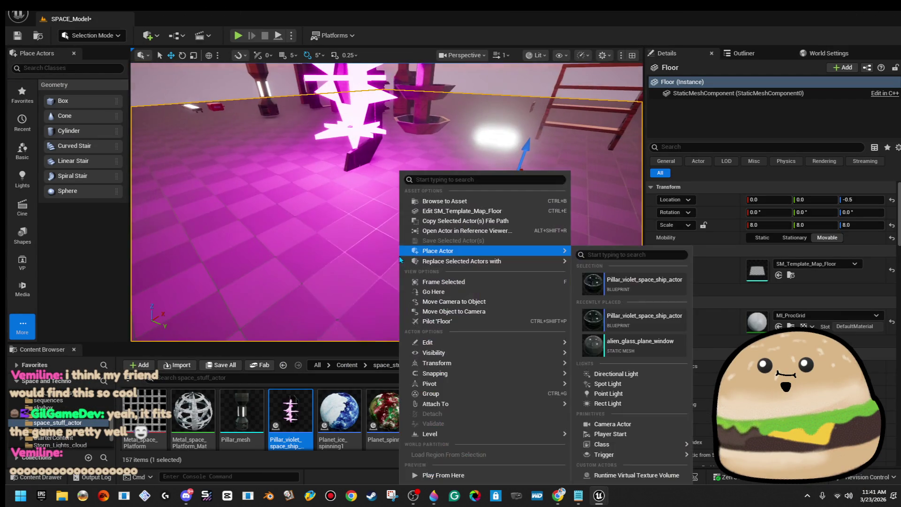
{"action": "left_click", "coordinate": [441, 476]}
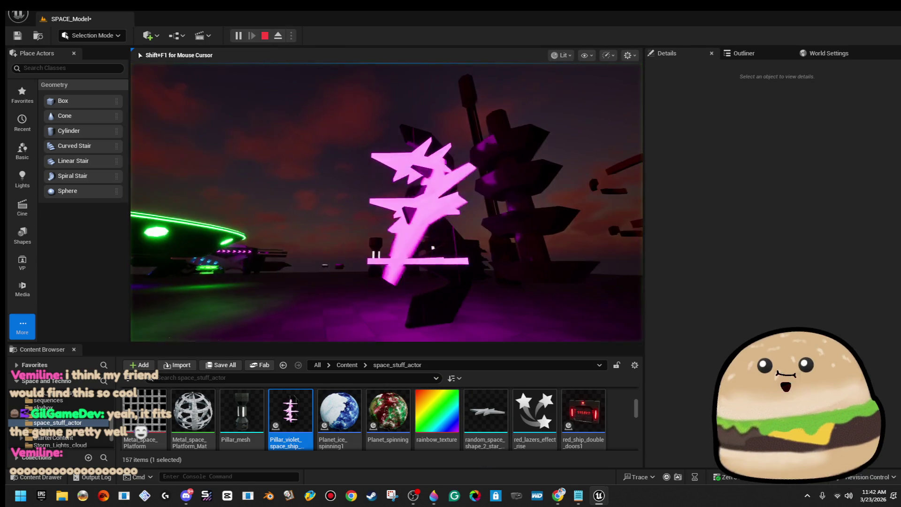
{"action": "key", "text": "Escape"}
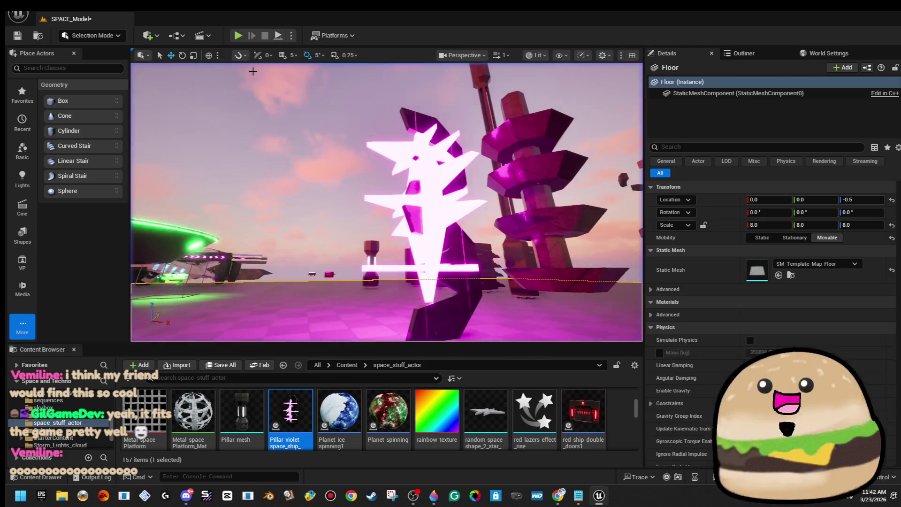
Set the last rotation rate axis to 0, recompile, and return to the level.
{"action": "right_click", "coordinate": [416, 174]}
{"action": "left_click", "coordinate": [446, 210]}
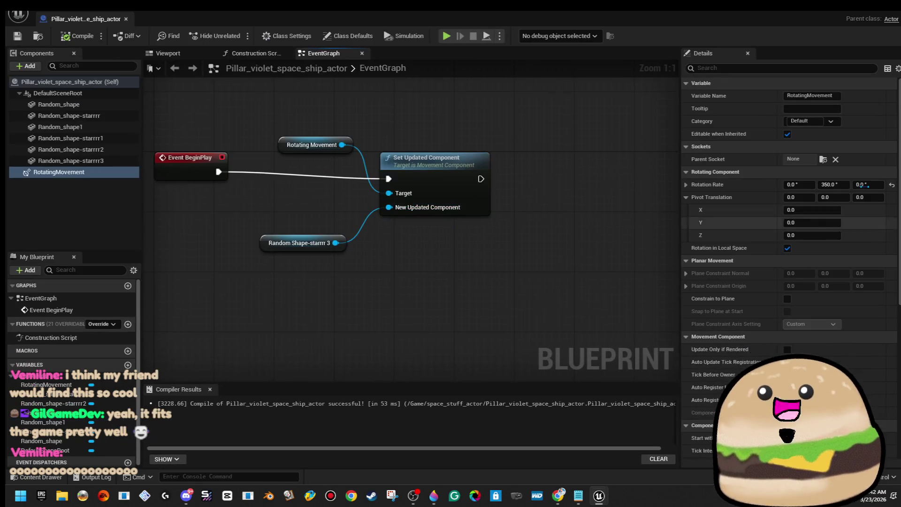
{"action": "left_click", "coordinate": [807, 184]}
{"action": "type", "text": "0"}
{"action": "left_click", "coordinate": [69, 38]}
{"action": "left_click", "coordinate": [126, 18]}
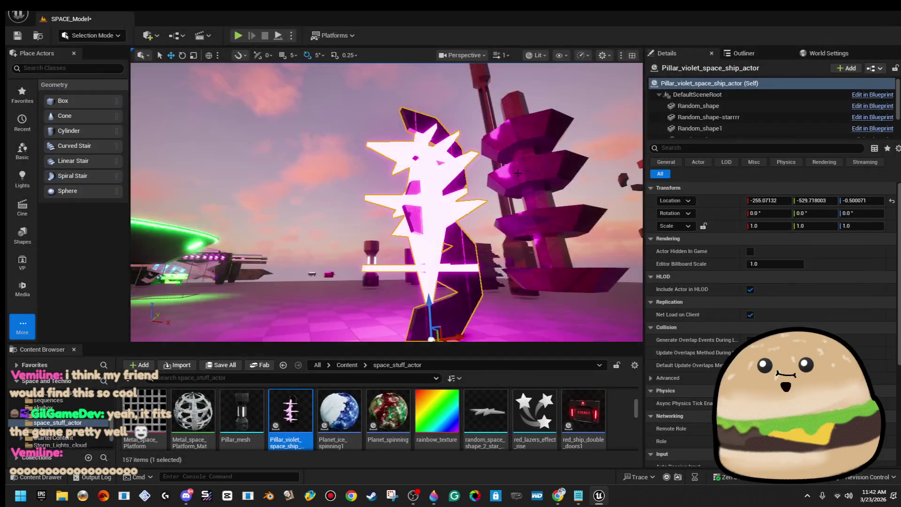
{"action": "right_click", "coordinate": [433, 171]}
{"action": "mouse_move", "coordinate": [517, 434]}
{"action": "left_click", "coordinate": [547, 475]}
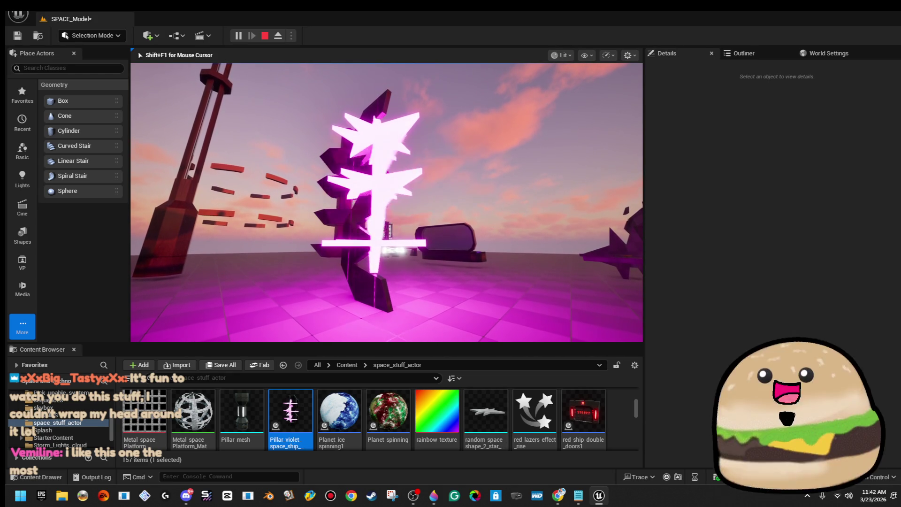
{"action": "key", "text": "w"}
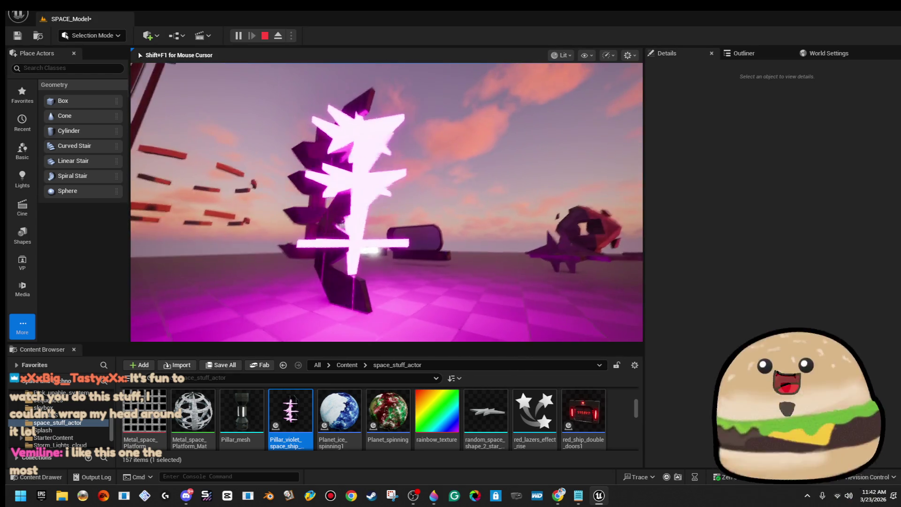
{"action": "key", "text": "Escape"}
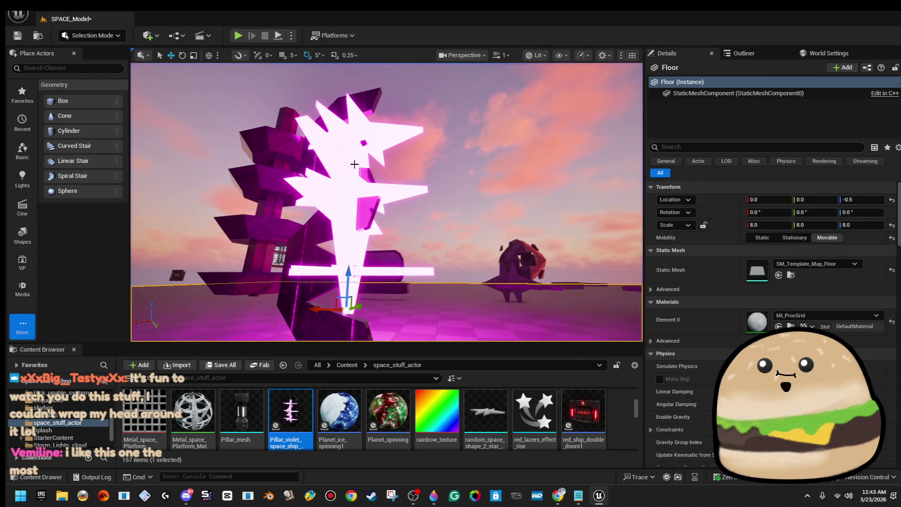
Delete the crossways Random_shape-starrr3 star in the pillar blueprint's viewport, leaving three pink stars.
{"action": "right_click", "coordinate": [354, 173]}
{"action": "left_click", "coordinate": [417, 211]}
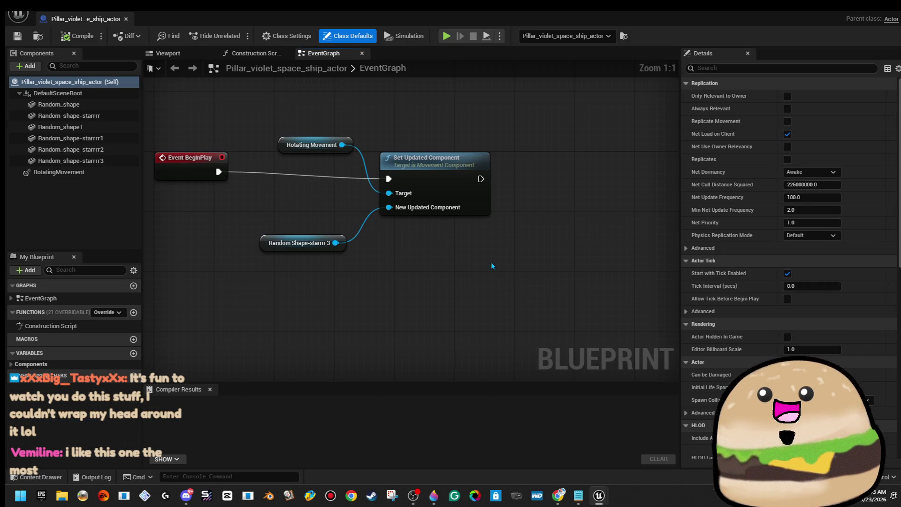
{"action": "left_click", "coordinate": [285, 150]}
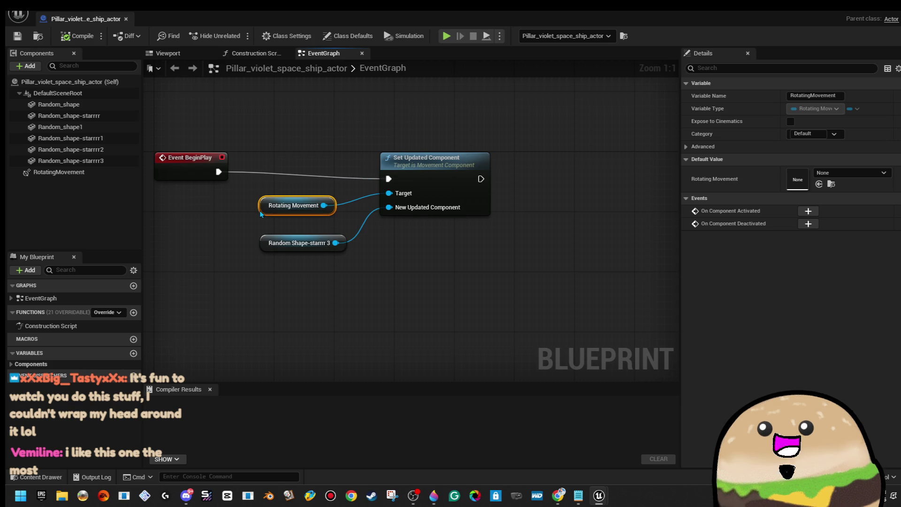
{"action": "left_click", "coordinate": [300, 242]}
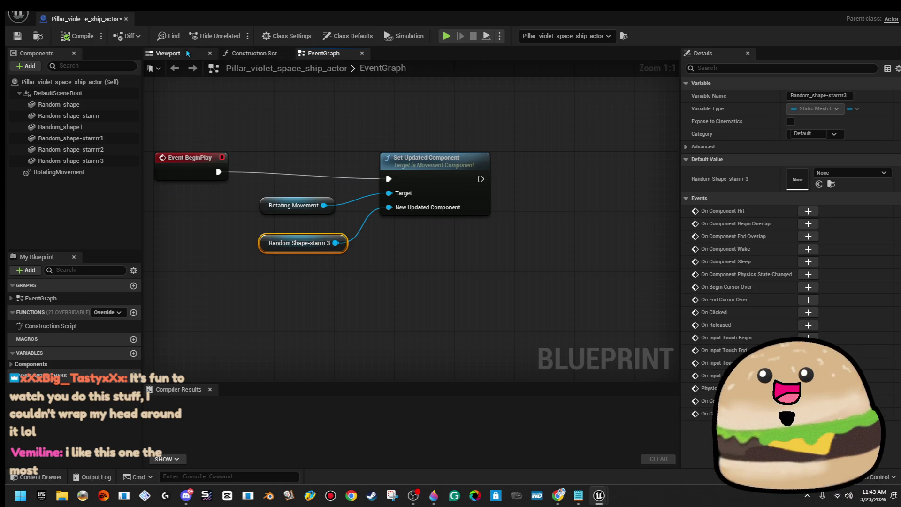
{"action": "left_click", "coordinate": [189, 54]}
{"action": "left_click_drag", "start_coordinate": [459, 188], "coordinate": [545, 204]}
{"action": "left_click", "coordinate": [460, 207]}
{"action": "mouse_move", "coordinate": [460, 206]}
{"action": "left_mouse_down"}
{"action": "mouse_move", "coordinate": [462, 200]}
{"action": "mouse_move", "coordinate": [486, 217]}
{"action": "mouse_move", "coordinate": [491, 237]}
{"action": "mouse_move", "coordinate": [526, 263]}
{"action": "left_mouse_up"}
{"action": "key", "text": "Delete"}
Drop references to the three remaining star components into the EventGraph.
{"action": "left_click_drag", "start_coordinate": [335, 93], "coordinate": [352, 93]}
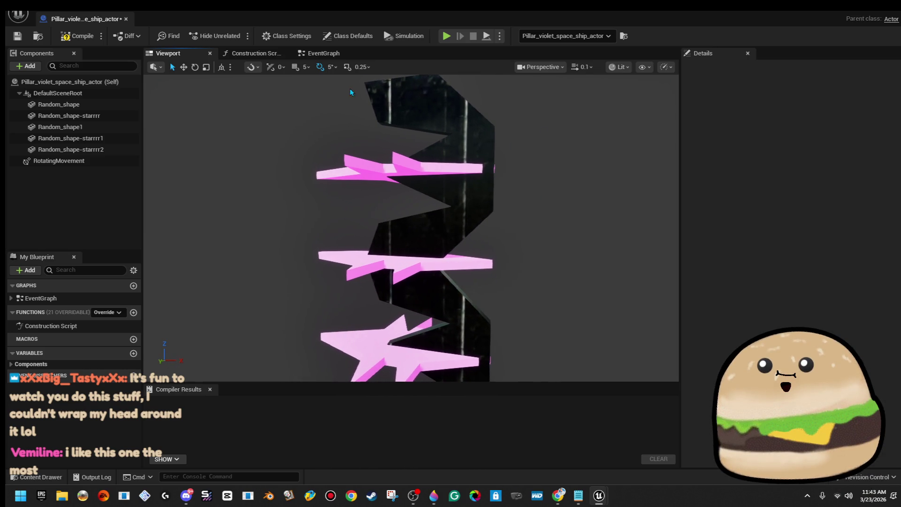
{"action": "left_click", "coordinate": [373, 174]}
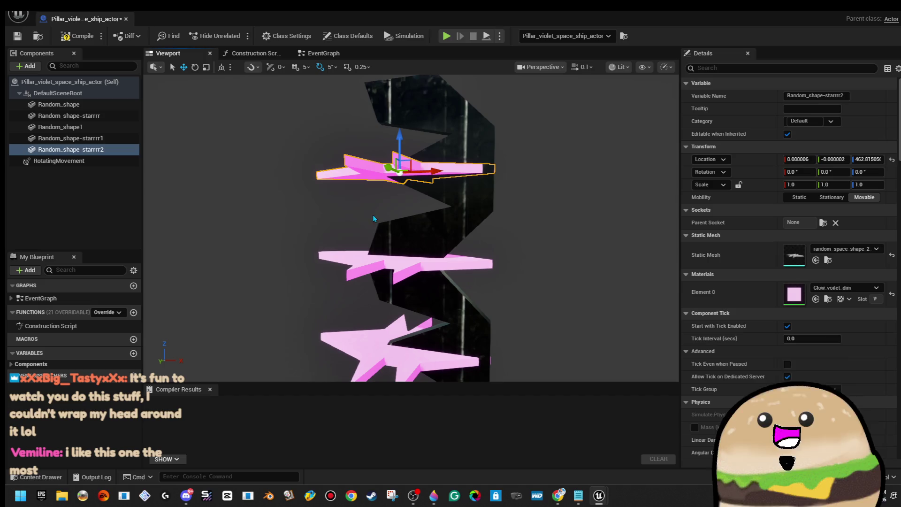
{"action": "left_click", "coordinate": [366, 340], "text": "ctrl"}
{"action": "left_click", "coordinate": [407, 267], "text": "ctrl"}
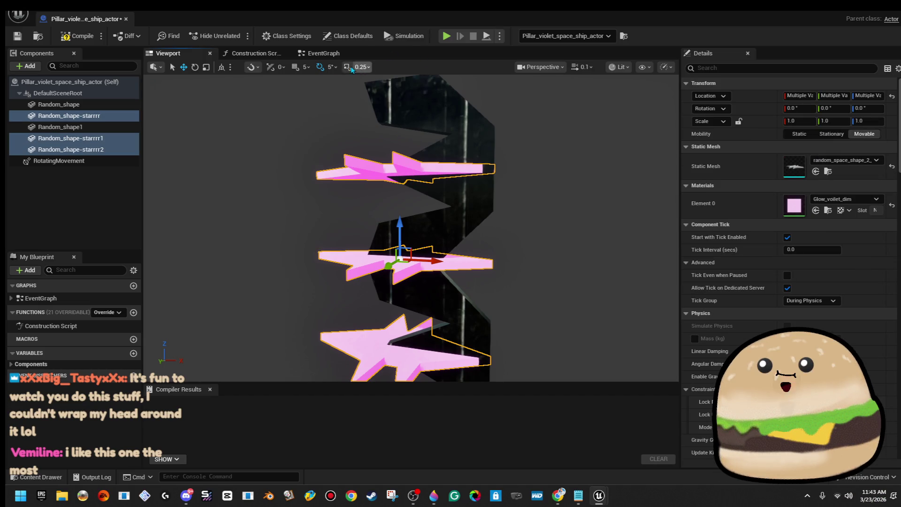
{"action": "left_click", "coordinate": [319, 54]}
{"action": "left_click_drag", "start_coordinate": [86, 143], "coordinate": [237, 277]}
Wire Random Shape-starrr 2 into New Updated Component, compile, and return to the level.
{"action": "mouse_move", "coordinate": [322, 281]}
{"action": "left_mouse_down"}
{"action": "mouse_move", "coordinate": [413, 209]}
{"action": "mouse_move", "coordinate": [308, 309]}
{"action": "mouse_move", "coordinate": [390, 208]}
{"action": "left_mouse_up"}
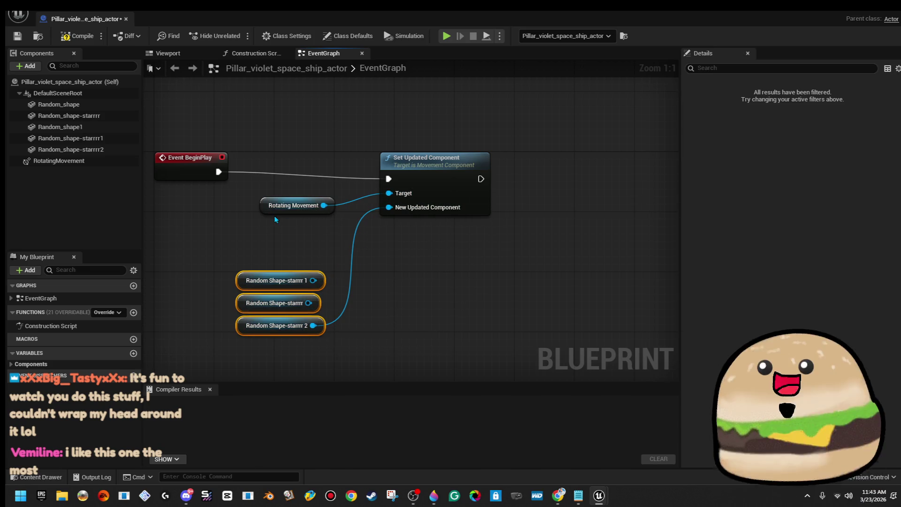
{"action": "mouse_move", "coordinate": [269, 211]}
{"action": "left_mouse_down"}
{"action": "mouse_move", "coordinate": [239, 223]}
{"action": "mouse_move", "coordinate": [231, 249]}
{"action": "left_mouse_up"}
{"action": "left_click", "coordinate": [60, 38]}
{"action": "key", "text": "alt+Tab"}
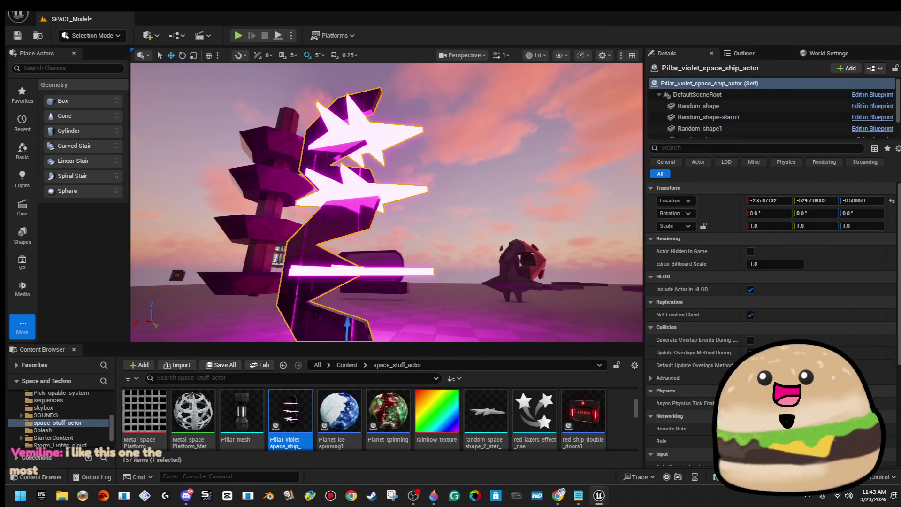
Play From Here and bring the pillar blueprint's star reference nodes into view alongside the level.
{"action": "right_click", "coordinate": [334, 282]}
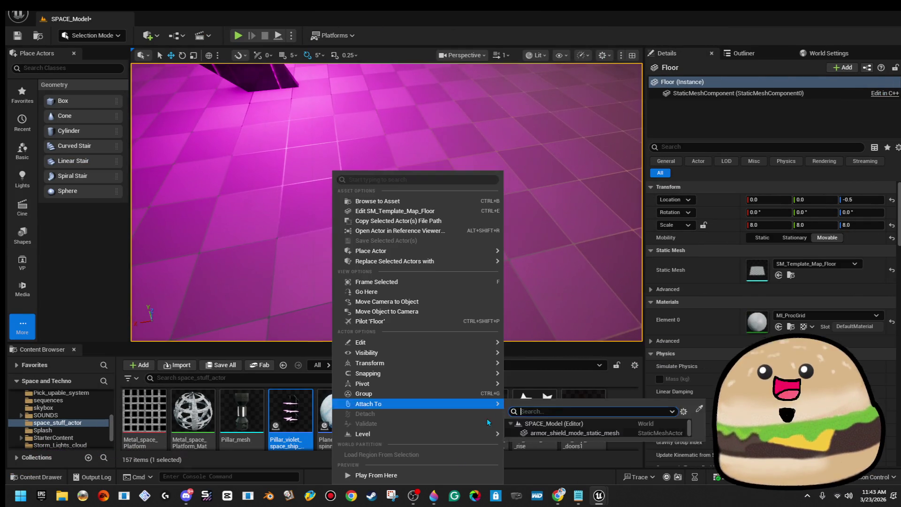
{"action": "left_click", "coordinate": [445, 479]}
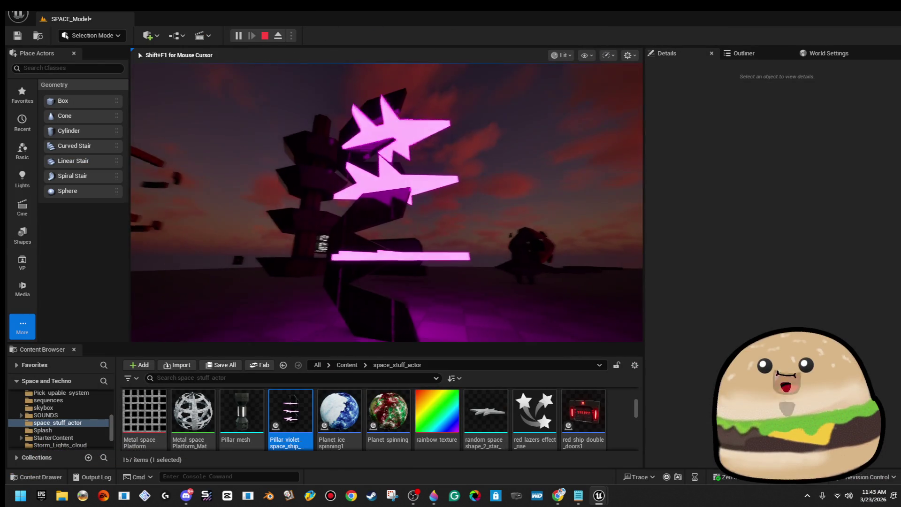
{"action": "key", "text": "alt+Tab"}
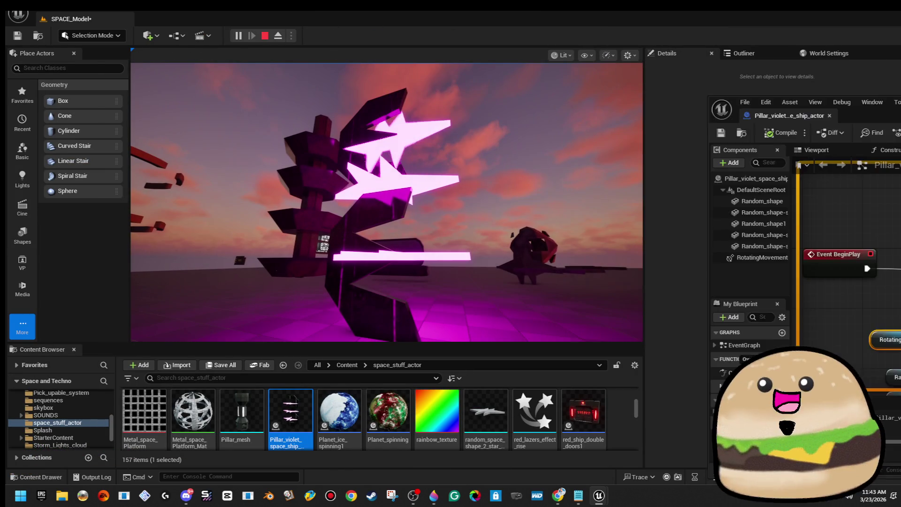
{"action": "mouse_move", "coordinate": [734, 100]}
{"action": "left_mouse_down"}
{"action": "mouse_move", "coordinate": [718, 94]}
{"action": "mouse_move", "coordinate": [716, 75]}
{"action": "left_mouse_up"}
{"action": "left_click_drag", "start_coordinate": [716, 310], "coordinate": [665, 243]}
Rewire Random Shape-starrr 1 into New Updated Component, stop the simulation, and maximise the blueprint editor.
{"action": "left_click_drag", "start_coordinate": [565, 295], "coordinate": [647, 200]}
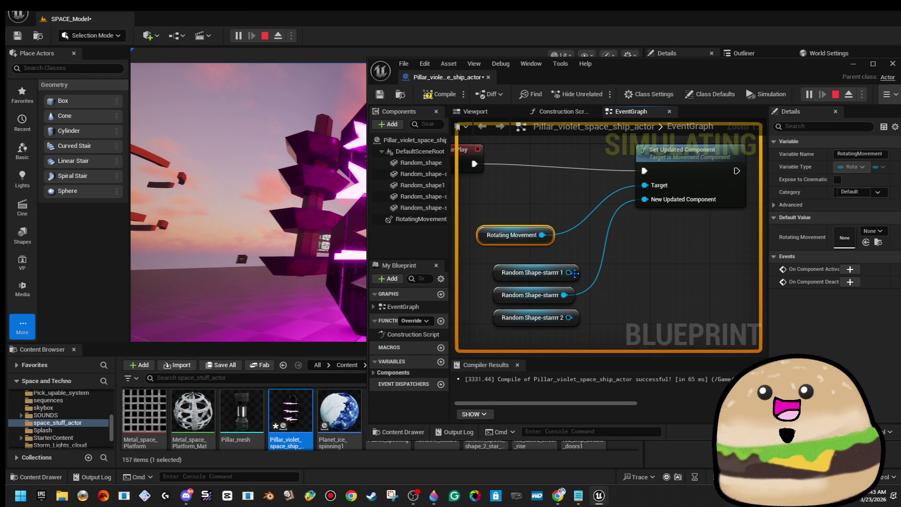
{"action": "left_click_drag", "start_coordinate": [570, 273], "coordinate": [652, 208]}
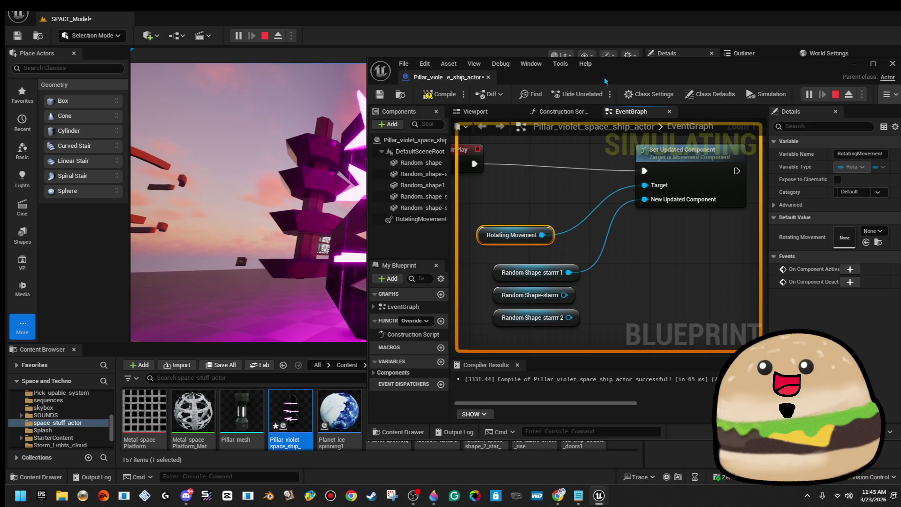
{"action": "mouse_move", "coordinate": [613, 69]}
{"action": "left_mouse_down"}
{"action": "mouse_move", "coordinate": [900, 75]}
{"action": "mouse_move", "coordinate": [887, 96]}
{"action": "mouse_move", "coordinate": [557, 92]}
{"action": "mouse_move", "coordinate": [703, 97]}
{"action": "mouse_move", "coordinate": [674, 88]}
{"action": "left_mouse_up"}
{"action": "key", "text": "Escape"}
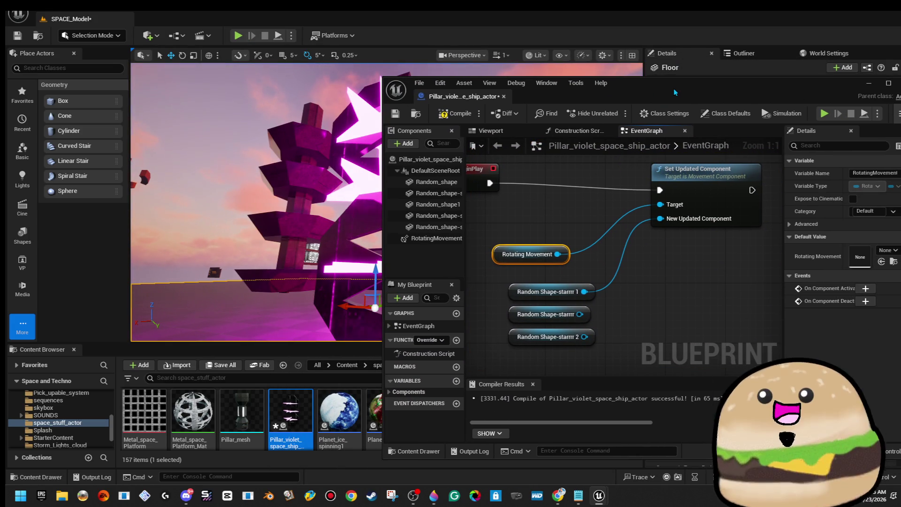
{"action": "double_click", "coordinate": [674, 92]}
Duplicate the Set Updated Component and Rotating Movement pair into three copies.
{"action": "scroll", "coordinate": [537, 231], "scroll_direction": "down", "scroll_amount": 1}
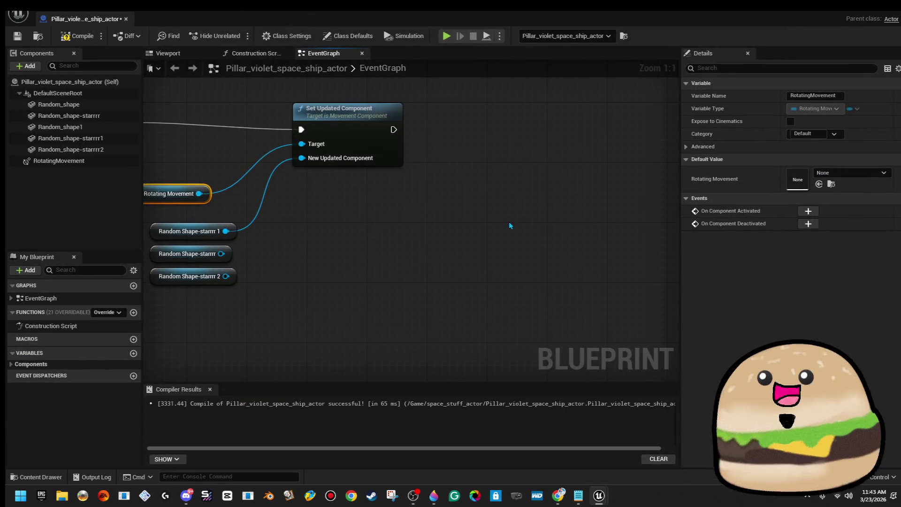
{"action": "left_click_drag", "start_coordinate": [465, 229], "coordinate": [531, 226]}
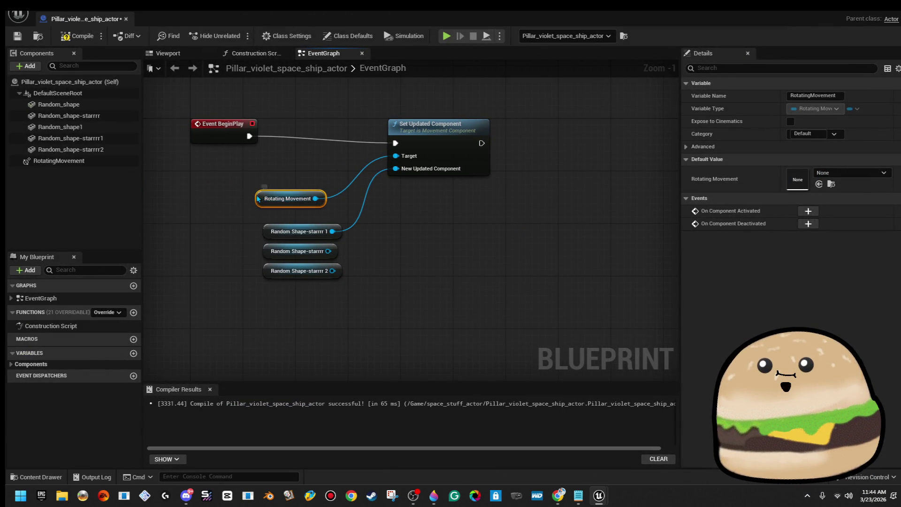
{"action": "left_click_drag", "start_coordinate": [329, 251], "coordinate": [553, 146]}
{"action": "type", "text": "set upda"}
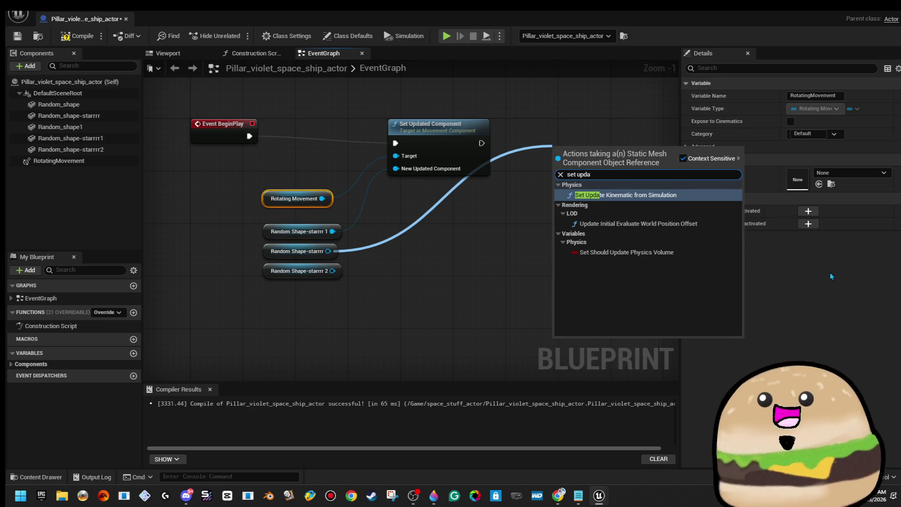
{"action": "left_click", "coordinate": [451, 149]}
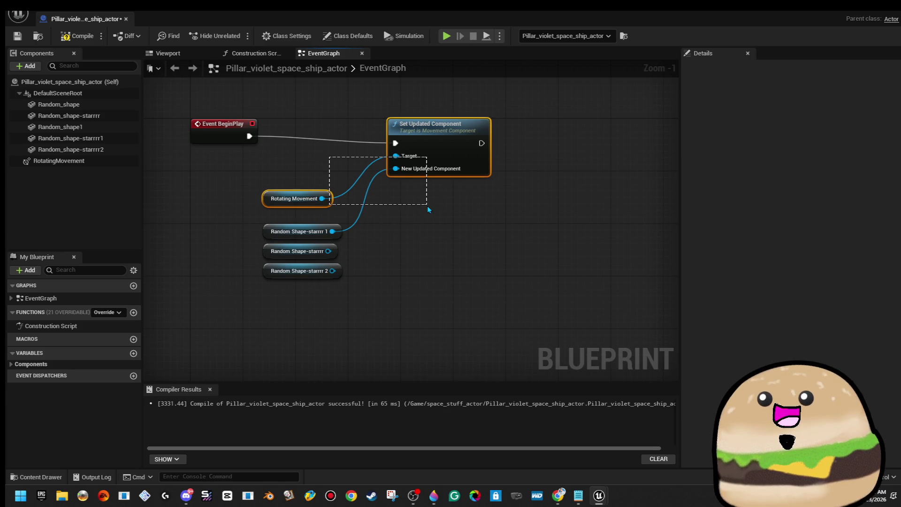
{"action": "left_click_drag", "start_coordinate": [427, 206], "coordinate": [471, 202]}
{"action": "key", "text": "ctrl+d"}
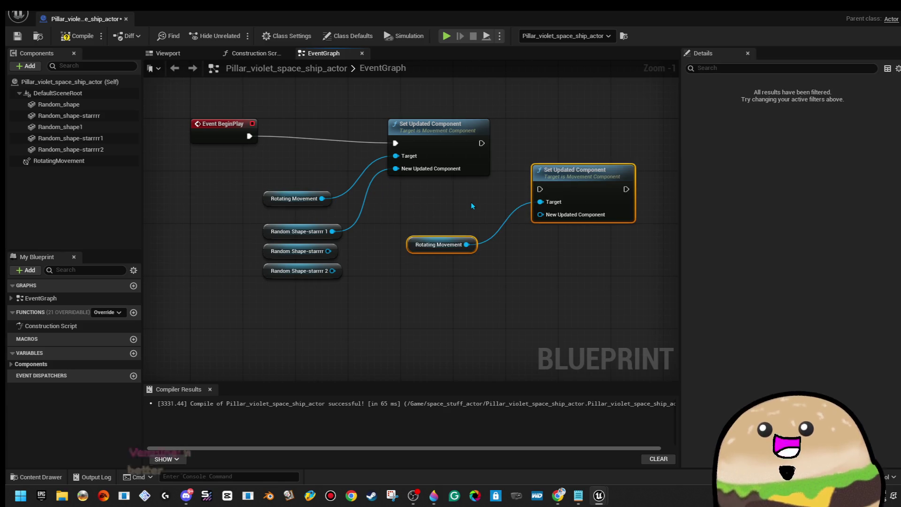
{"action": "mouse_move", "coordinate": [562, 187]}
{"action": "left_mouse_down"}
{"action": "mouse_move", "coordinate": [602, 150]}
{"action": "mouse_move", "coordinate": [353, 135]}
{"action": "left_mouse_up"}
{"action": "left_click", "coordinate": [544, 131]}
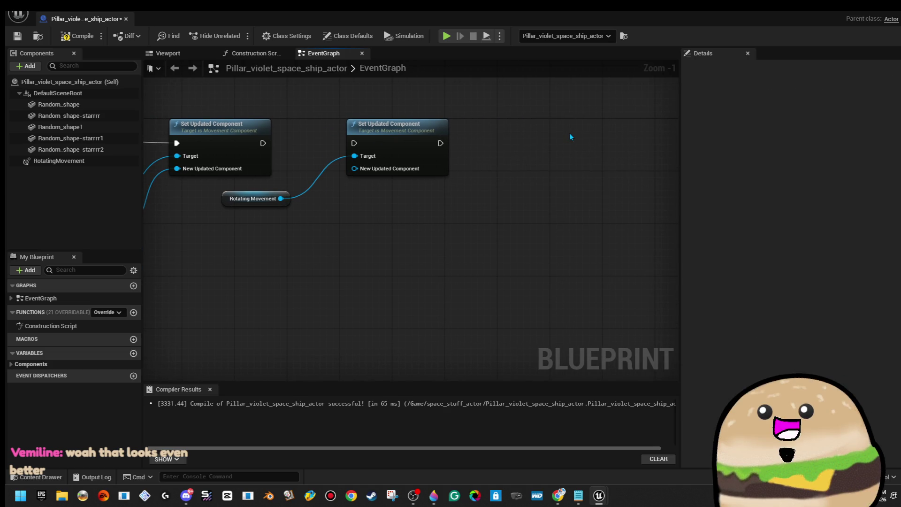
{"action": "key", "text": "ctrl+v"}
{"action": "mouse_move", "coordinate": [655, 113]}
{"action": "left_mouse_down"}
{"action": "mouse_move", "coordinate": [559, 150]}
{"action": "mouse_move", "coordinate": [550, 139]}
{"action": "left_mouse_up"}
{"action": "left_click_drag", "start_coordinate": [221, 222], "coordinate": [349, 209]}
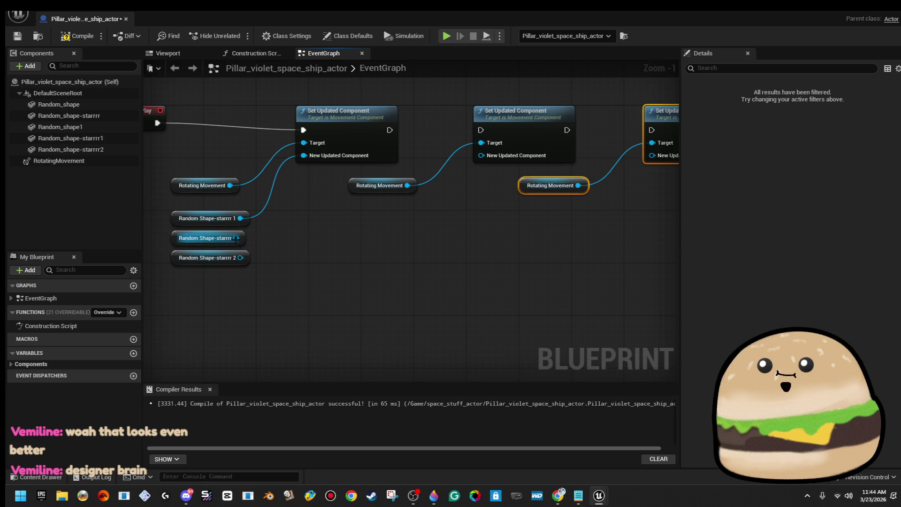
Connect Random Shape-starrr and Random Shape-starrr 2 to the new Set Updated Component nodes.
{"action": "left_click_drag", "start_coordinate": [182, 242], "coordinate": [358, 239]}
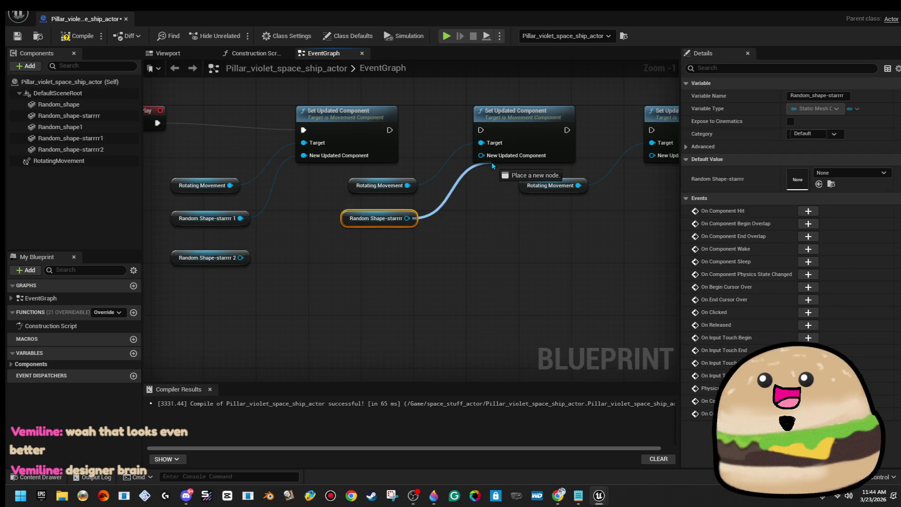
{"action": "left_click_drag", "start_coordinate": [491, 162], "coordinate": [482, 155]}
{"action": "left_click", "coordinate": [180, 254]}
{"action": "left_click_drag", "start_coordinate": [180, 254], "coordinate": [358, 234]}
Chain the three Set Updated Component execution pins in sequence from Event BeginPlay.
{"action": "mouse_move", "coordinate": [608, 212]}
{"action": "left_mouse_down"}
{"action": "mouse_move", "coordinate": [517, 227]}
{"action": "mouse_move", "coordinate": [585, 182]}
{"action": "left_mouse_up"}
{"action": "mouse_move", "coordinate": [560, 144]}
{"action": "left_mouse_down"}
{"action": "mouse_move", "coordinate": [466, 148]}
{"action": "mouse_move", "coordinate": [475, 145]}
{"action": "left_mouse_up"}
{"action": "mouse_move", "coordinate": [391, 145]}
{"action": "left_mouse_down"}
{"action": "mouse_move", "coordinate": [299, 145]}
{"action": "mouse_move", "coordinate": [458, 155]}
{"action": "mouse_move", "coordinate": [498, 167]}
{"action": "left_mouse_up"}
{"action": "left_click", "coordinate": [221, 157]}
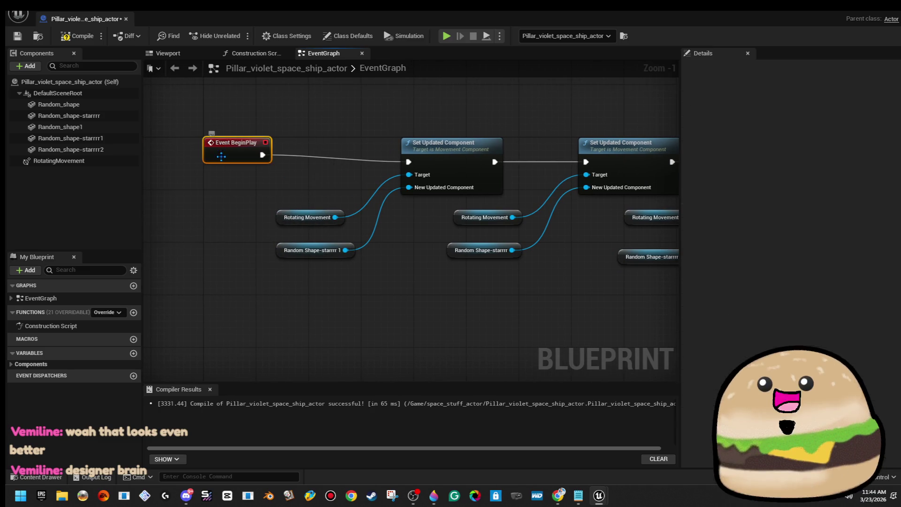
{"action": "scroll", "coordinate": [329, 131], "scroll_direction": "down", "scroll_amount": 1}
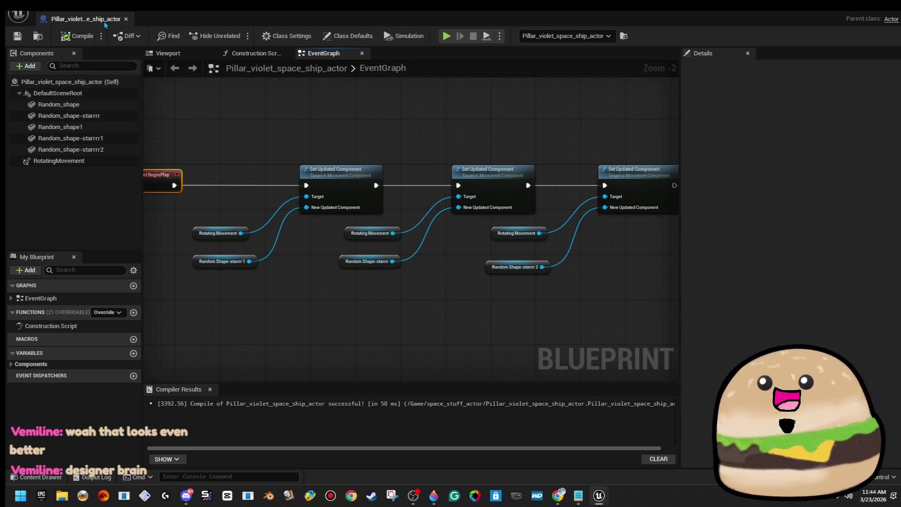
Close the blueprint and test-play the level from a floor spot to check the spinning stars.
{"action": "left_click", "coordinate": [127, 19]}
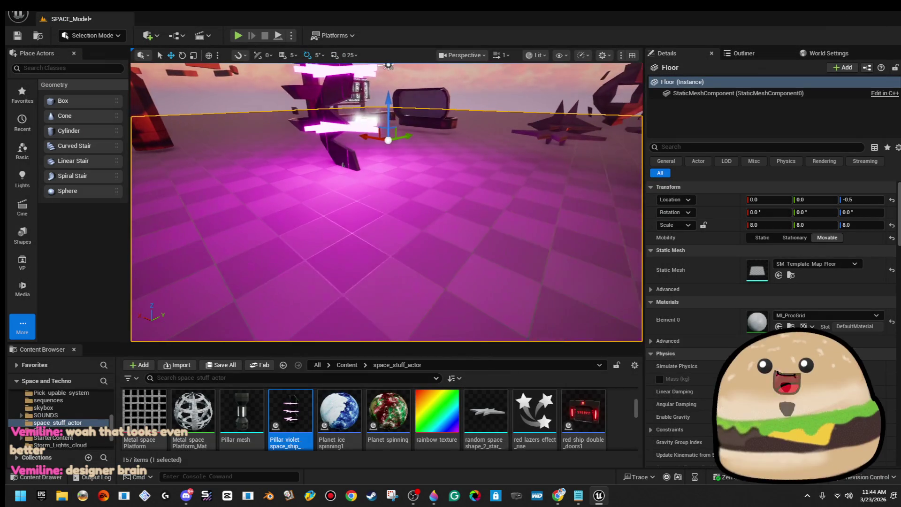
{"action": "right_click", "coordinate": [499, 300]}
{"action": "left_click", "coordinate": [577, 475]}
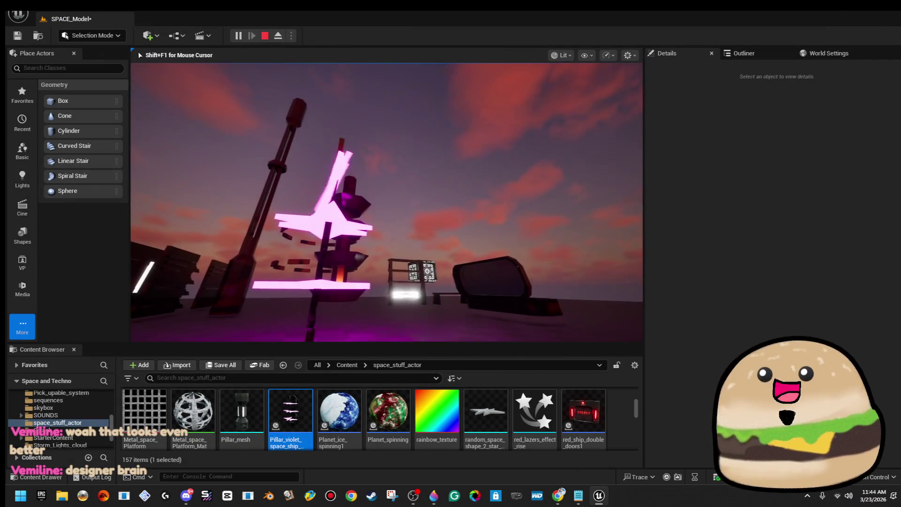
{"action": "key", "text": "Escape"}
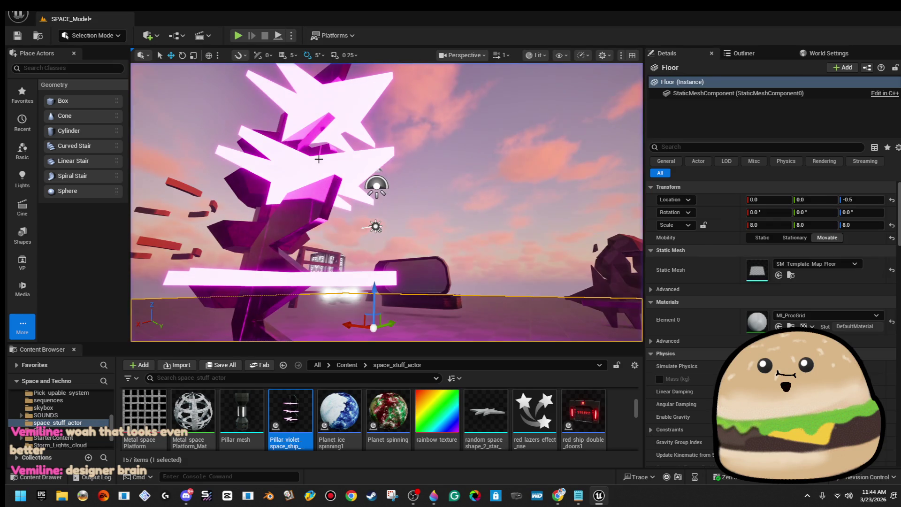
Reopen the Pillar_violet_space_ship_actor blueprint, recompile it, and select the RotatingMovement component.
{"action": "right_click", "coordinate": [318, 140]}
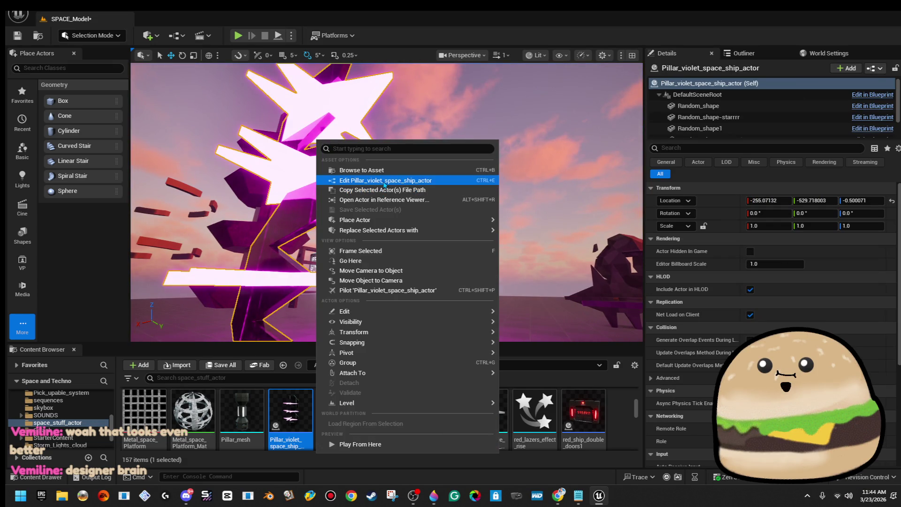
{"action": "left_click", "coordinate": [378, 181]}
{"action": "scroll", "coordinate": [455, 254], "scroll_direction": "up", "scroll_amount": 2}
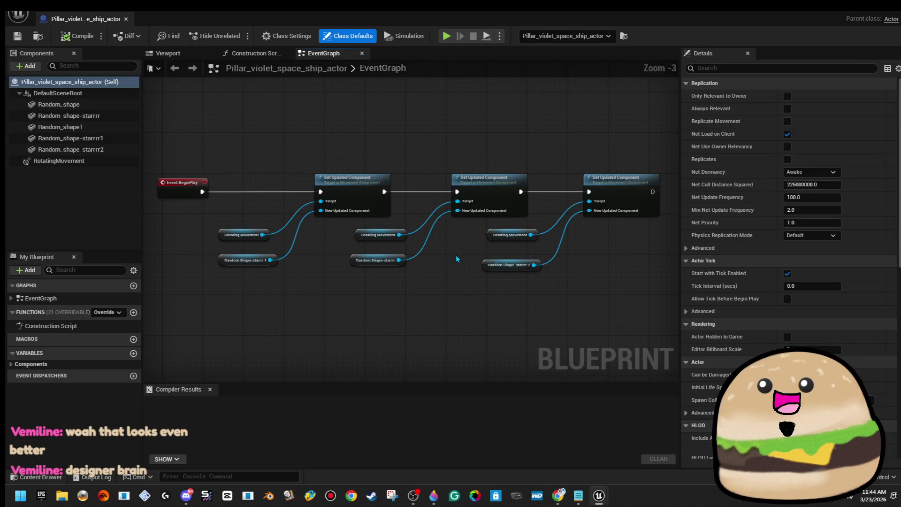
{"action": "scroll", "coordinate": [456, 255], "scroll_direction": "down", "scroll_amount": 4}
{"action": "scroll", "coordinate": [431, 290], "scroll_direction": "up", "scroll_amount": 4}
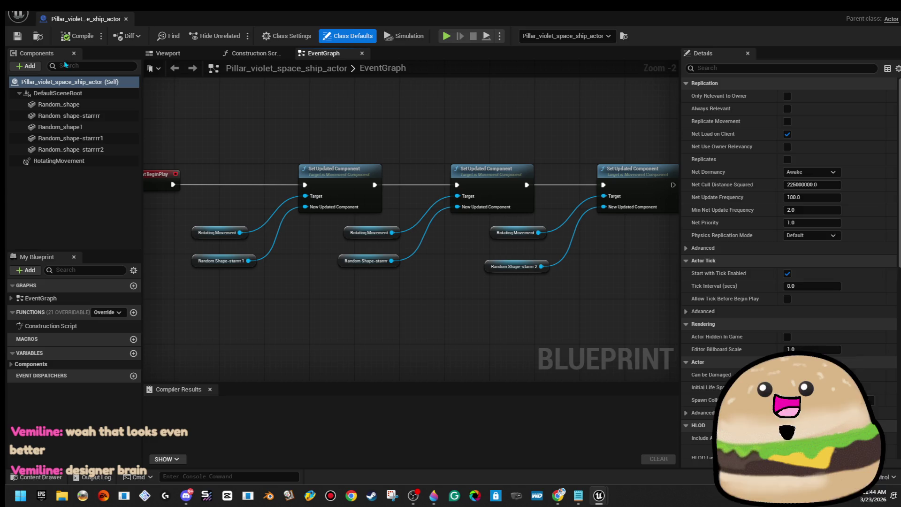
{"action": "left_click", "coordinate": [68, 38]}
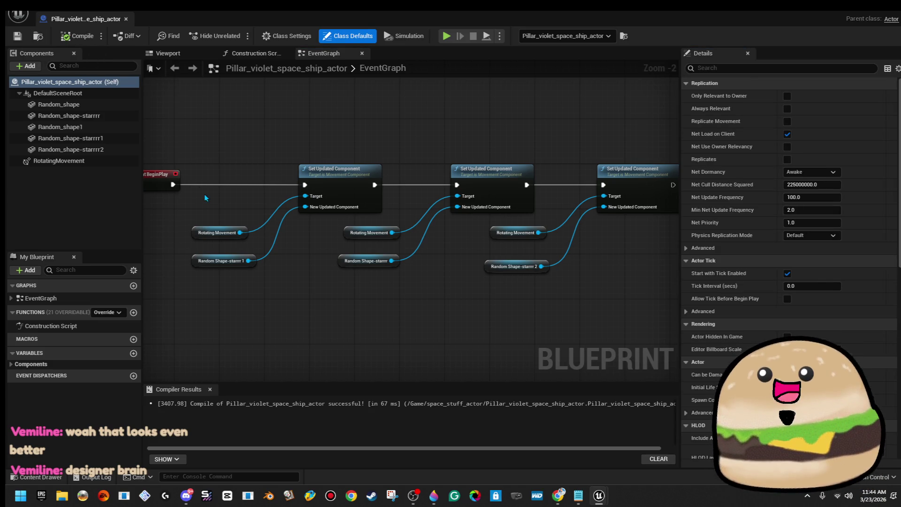
{"action": "left_click", "coordinate": [103, 165]}
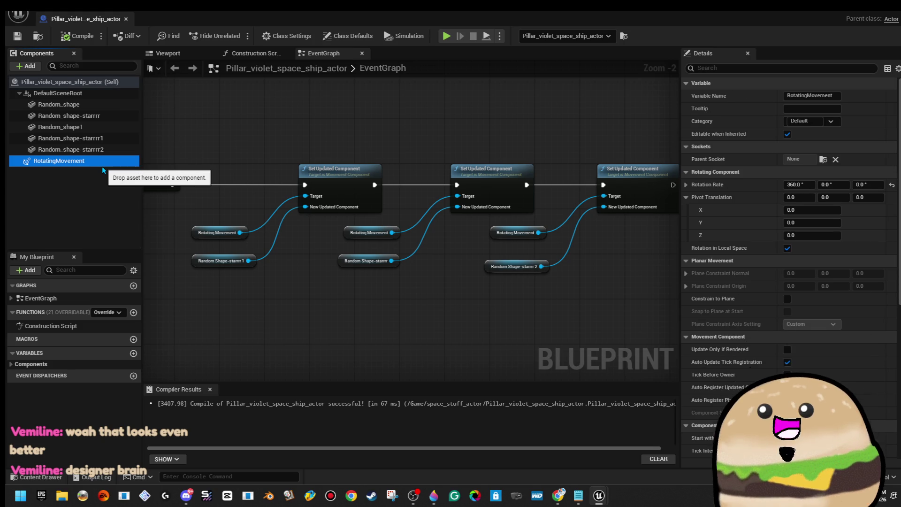
Duplicate the RotatingMovement component twice to create RotatingMovement1 and RotatingMovement2.
{"action": "right_click", "coordinate": [103, 167]}
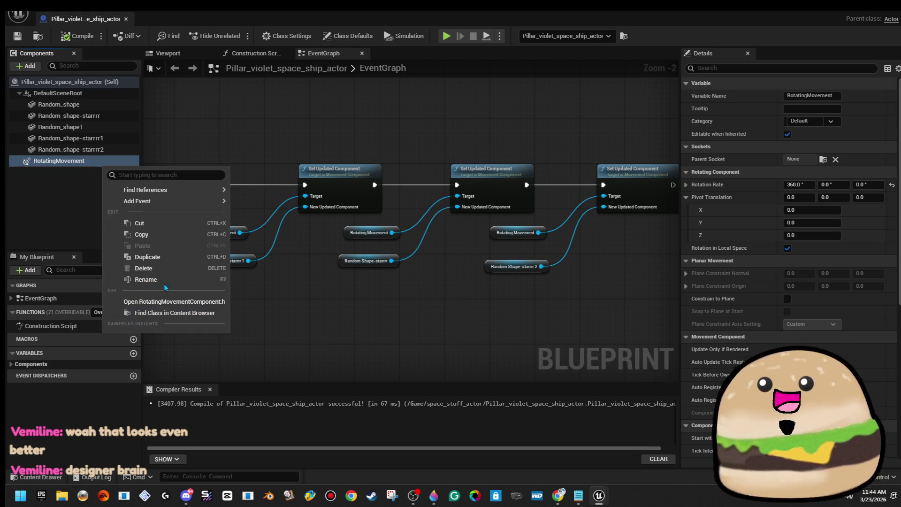
{"action": "left_click", "coordinate": [168, 256]}
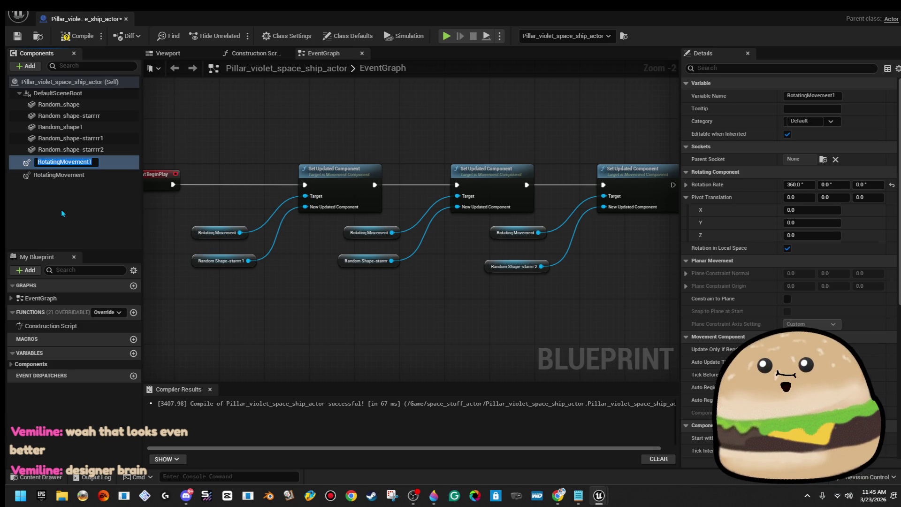
{"action": "right_click", "coordinate": [98, 163]}
{"action": "left_click", "coordinate": [141, 250]}
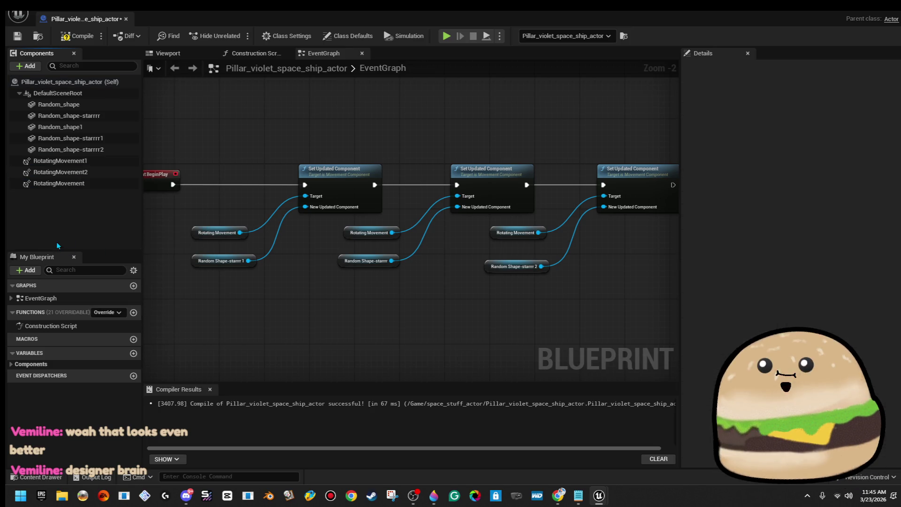
Delete the second and third Set Updated Component nodes, plus a misplaced Rotating Movement 2 getter.
{"action": "left_click", "coordinate": [477, 182]}
{"action": "key", "text": "Delete"}
{"action": "left_click", "coordinate": [558, 157]}
{"action": "key", "text": "Delete"}
{"action": "mouse_move", "coordinate": [80, 172]}
{"action": "left_mouse_down"}
{"action": "mouse_move", "coordinate": [359, 160]}
{"action": "mouse_move", "coordinate": [350, 167]}
{"action": "left_mouse_up"}
{"action": "left_click_drag", "start_coordinate": [423, 174], "coordinate": [421, 173]}
{"action": "key", "text": "Delete"}
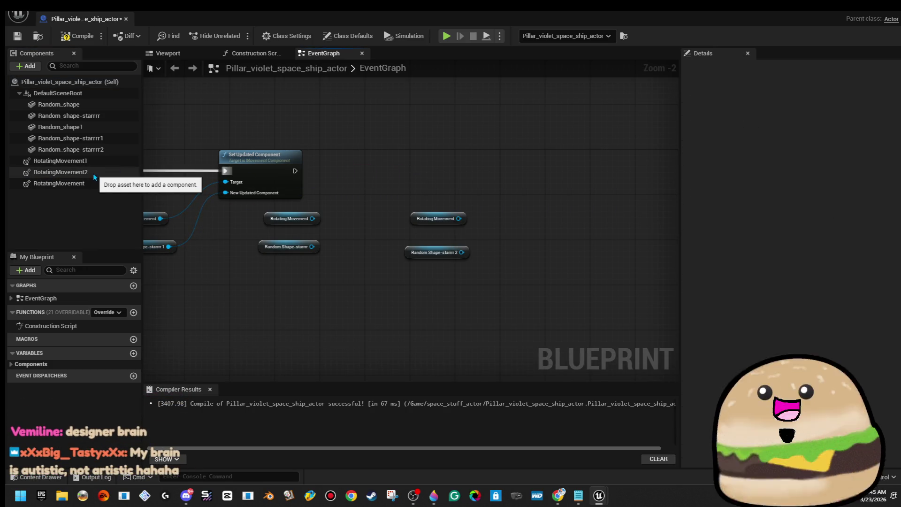
Place Rotating Movement 2 and 1 getters and add a Set Updated Component for Rotating Movement 2.
{"action": "left_click_drag", "start_coordinate": [195, 137], "coordinate": [268, 134]}
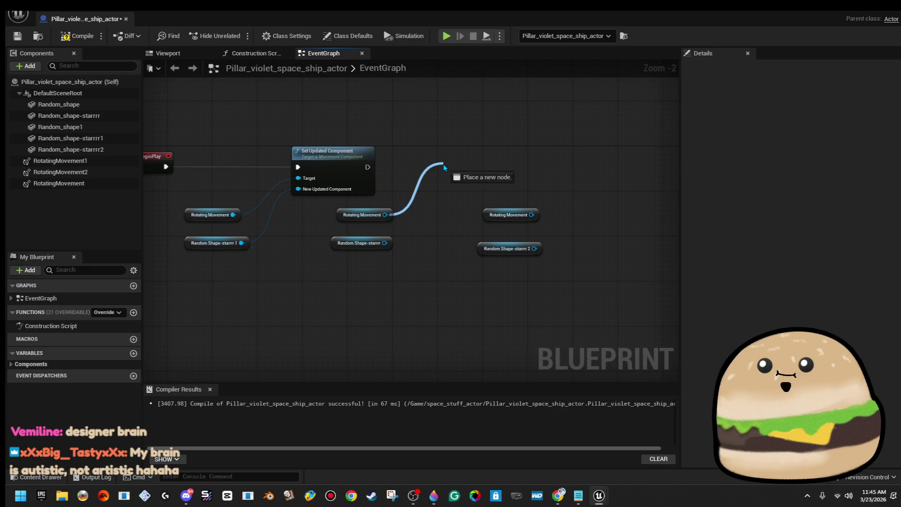
{"action": "left_click_drag", "start_coordinate": [442, 165], "coordinate": [443, 165]}
{"action": "type", "text": "set upda"}
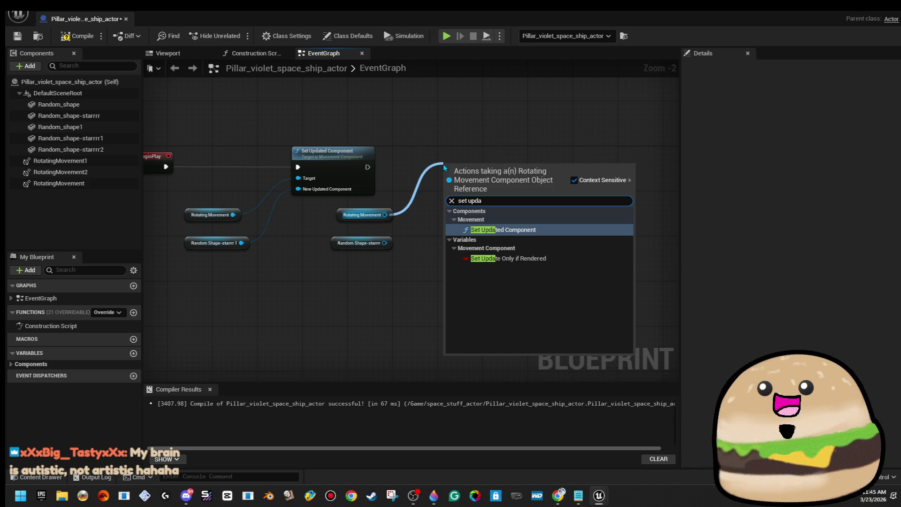
{"action": "left_click", "coordinate": [389, 199]}
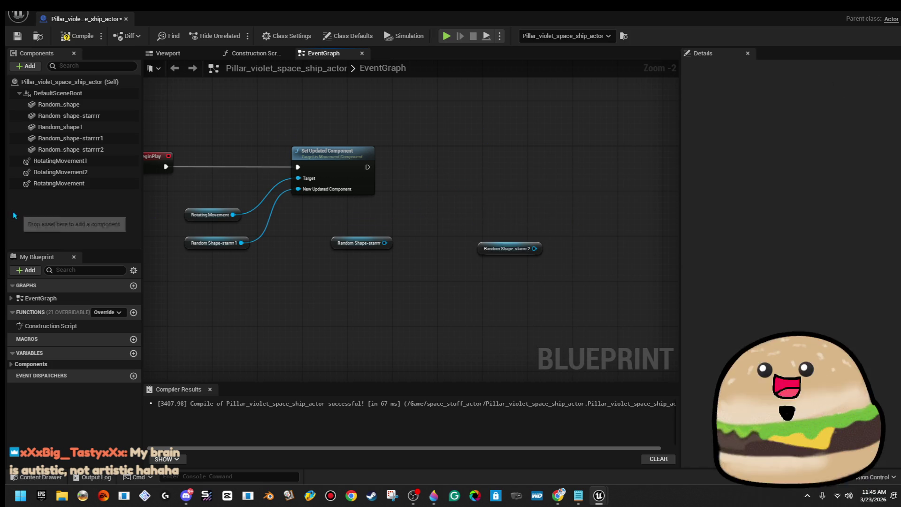
{"action": "mouse_move", "coordinate": [61, 172]}
{"action": "left_mouse_down"}
{"action": "mouse_move", "coordinate": [367, 225]}
{"action": "mouse_move", "coordinate": [331, 213]}
{"action": "left_mouse_up"}
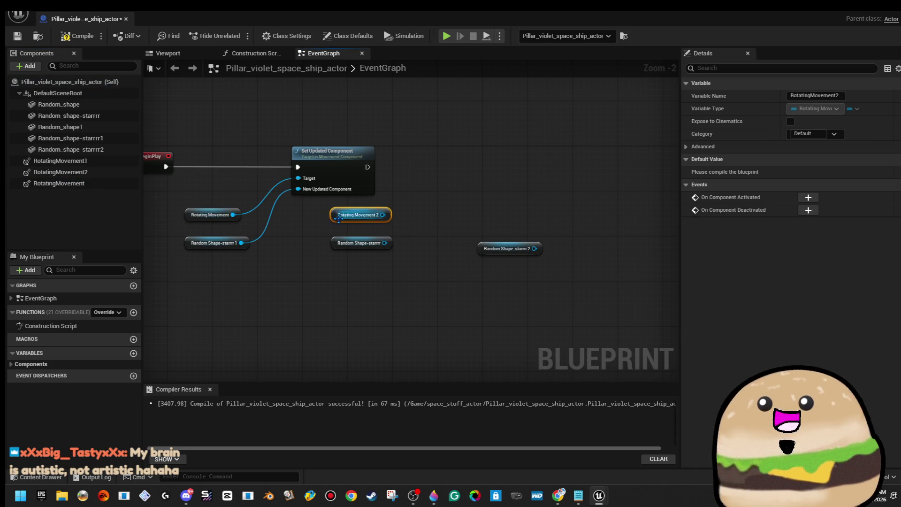
{"action": "mouse_move", "coordinate": [89, 183]}
{"action": "left_mouse_down"}
{"action": "mouse_move", "coordinate": [479, 198]}
{"action": "mouse_move", "coordinate": [94, 171]}
{"action": "mouse_move", "coordinate": [122, 167]}
{"action": "mouse_move", "coordinate": [479, 209]}
{"action": "left_mouse_up"}
{"action": "left_click_drag", "start_coordinate": [383, 214], "coordinate": [421, 149]}
{"action": "type", "text": "setupda"}
{"action": "key", "text": "Return"}
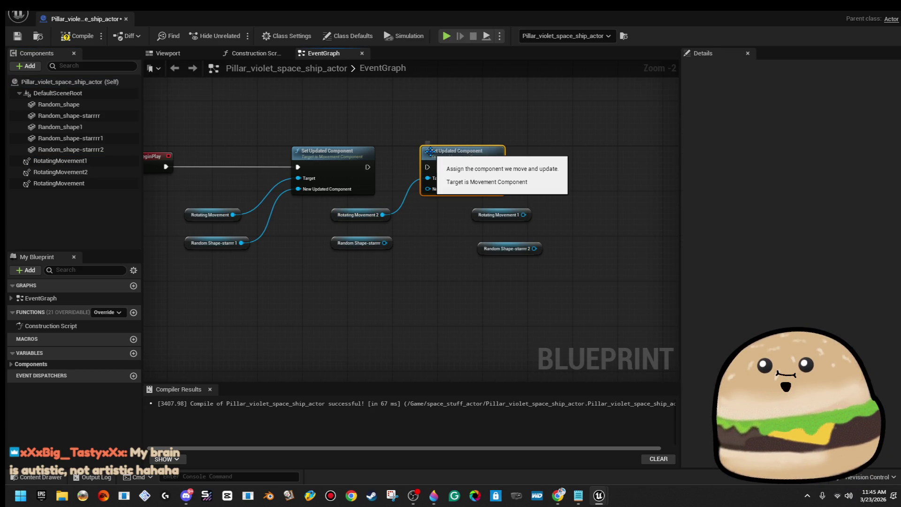
Add a Set Updated Component for Rotating Movement 1, then wire the star shapes and execution chain.
{"action": "left_click_drag", "start_coordinate": [525, 216], "coordinate": [578, 160]}
{"action": "type", "text": "set up"}
{"action": "key", "text": "Return"}
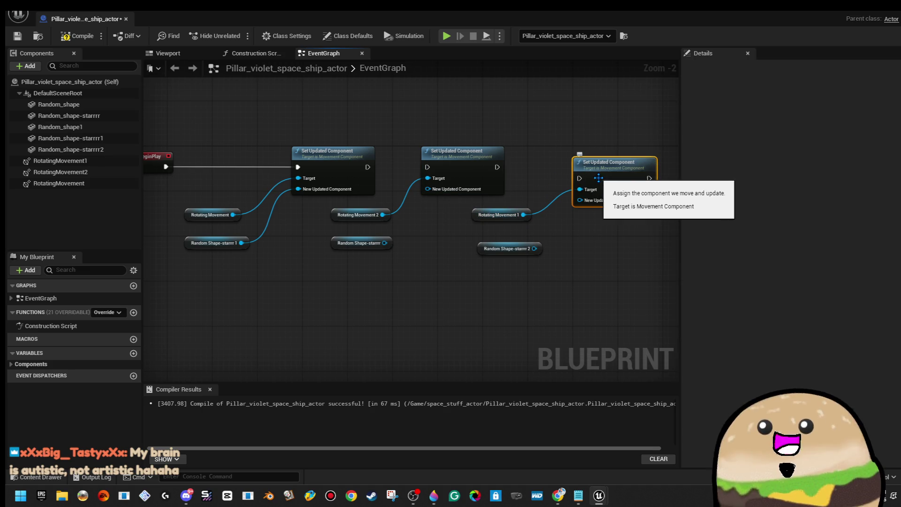
{"action": "left_click_drag", "start_coordinate": [581, 200], "coordinate": [544, 250]}
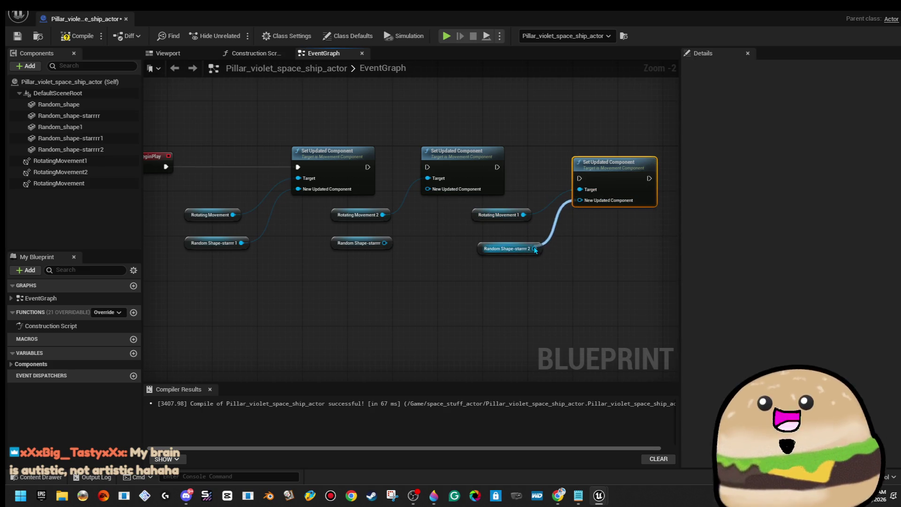
{"action": "left_click_drag", "start_coordinate": [385, 243], "coordinate": [386, 243]}
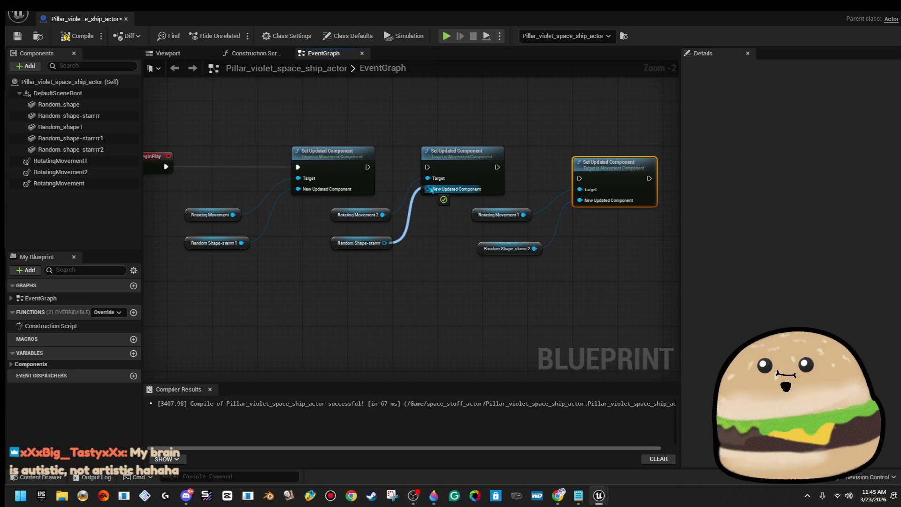
{"action": "left_click_drag", "start_coordinate": [428, 167], "coordinate": [367, 167]}
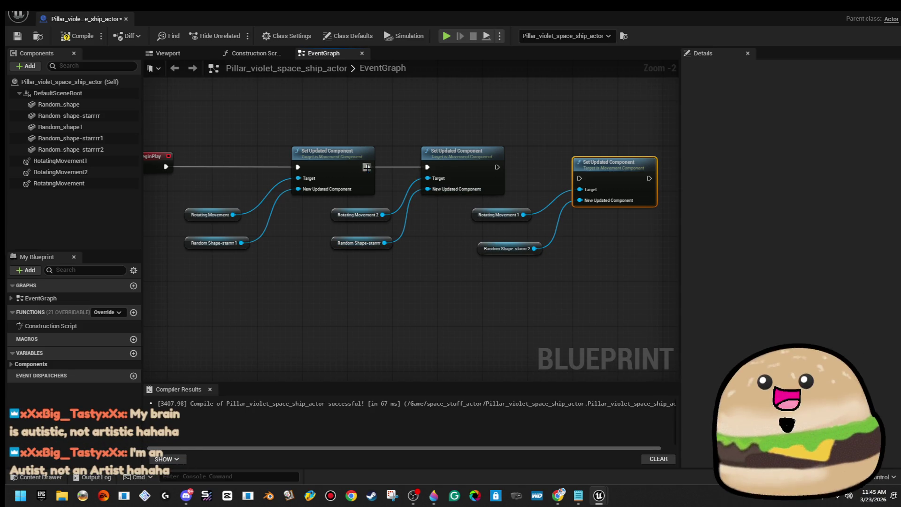
{"action": "left_click_drag", "start_coordinate": [580, 177], "coordinate": [500, 168]}
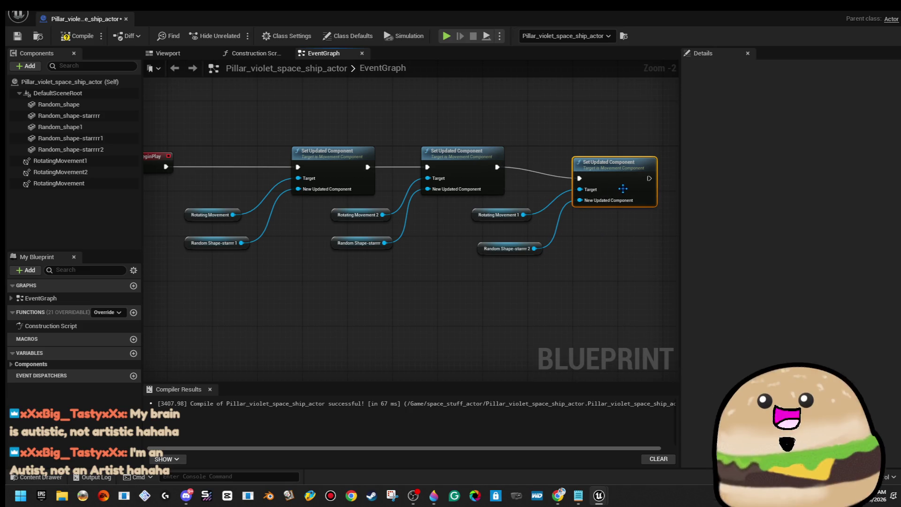
{"action": "key", "text": "q"}
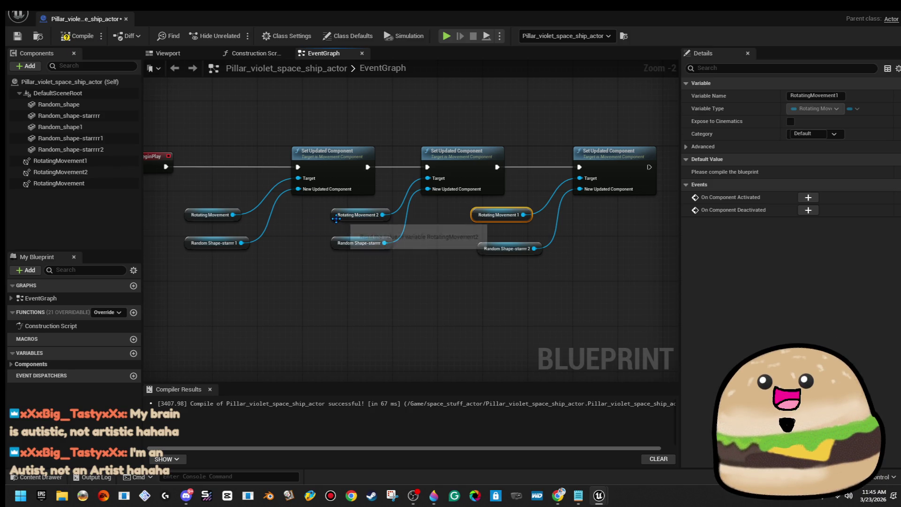
Compile the blueprint and review the rotating movement components' rotation settings.
{"action": "left_click", "coordinate": [195, 210]}
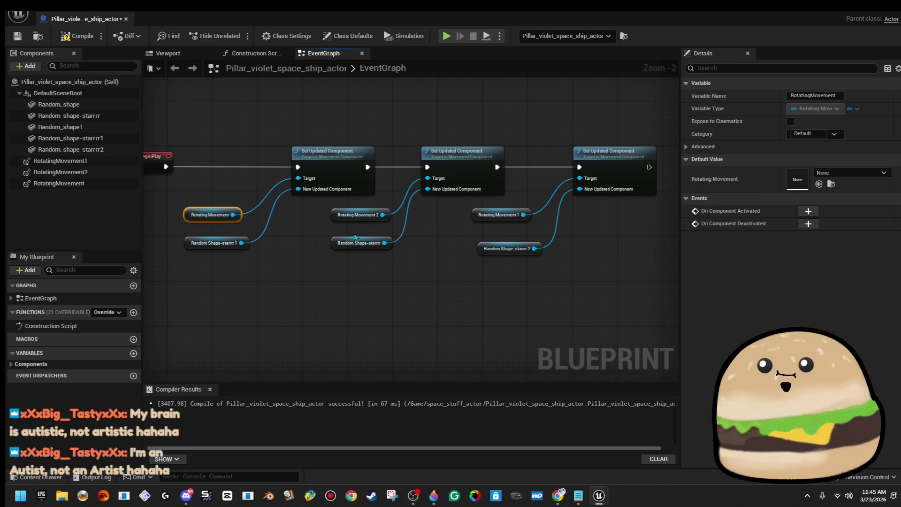
{"action": "left_click", "coordinate": [83, 37]}
{"action": "left_click", "coordinate": [60, 161]}
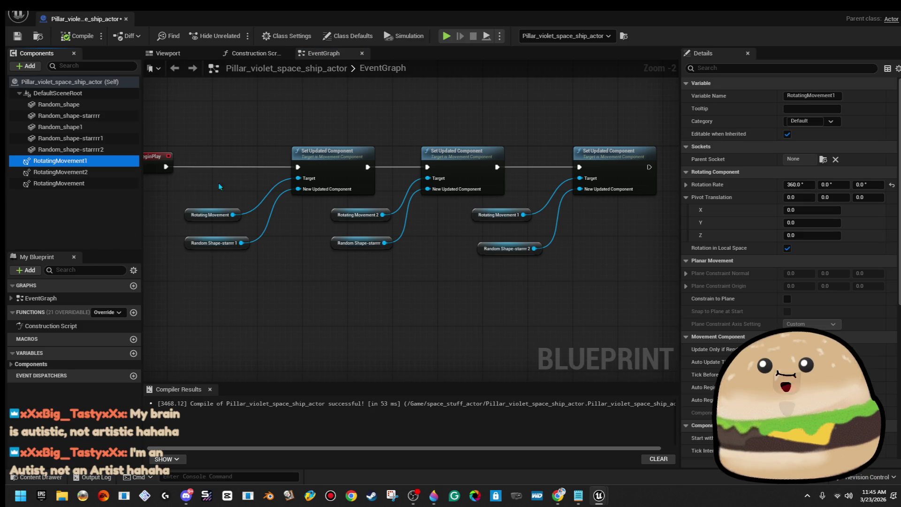
{"action": "key", "text": "Down"}
{"action": "key", "text": "Down"}
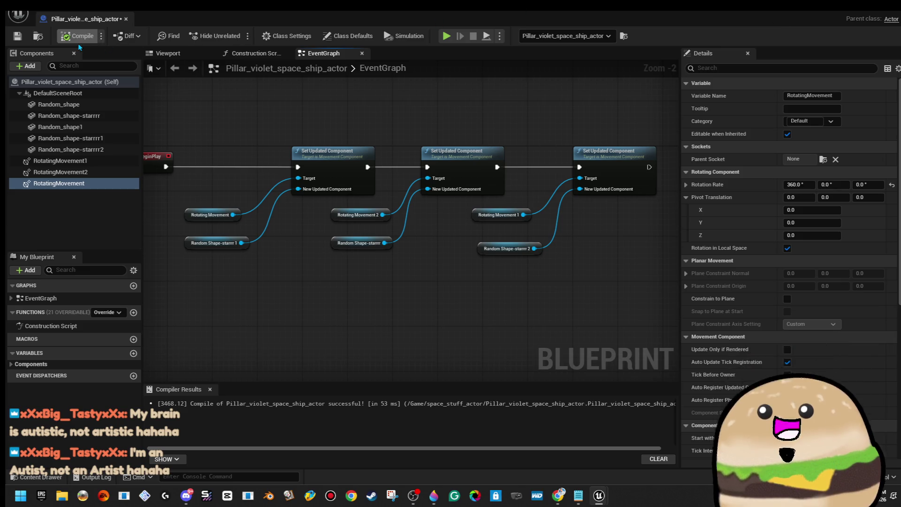
Close the Blueprint, play SPACE_Model from a floor spot to watch the stars spin, then stop.
{"action": "left_click", "coordinate": [126, 19]}
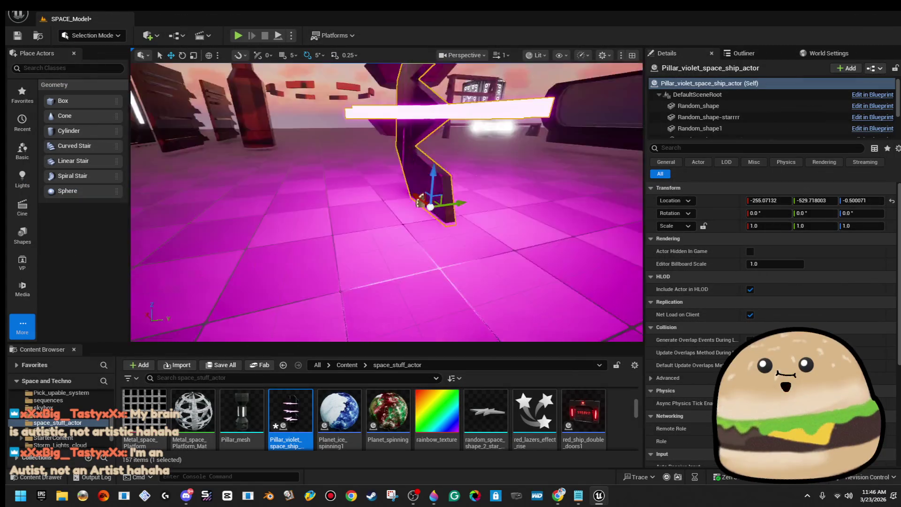
{"action": "right_click", "coordinate": [488, 173]}
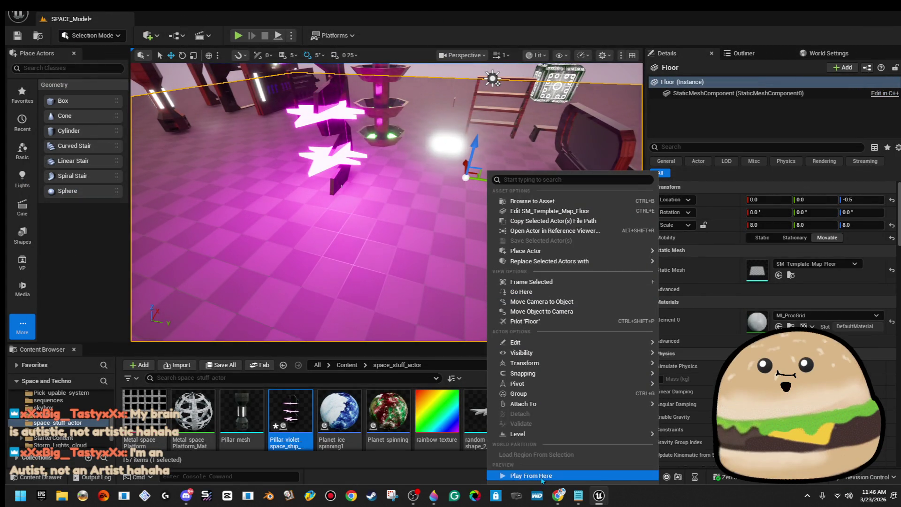
{"action": "left_click", "coordinate": [543, 479]}
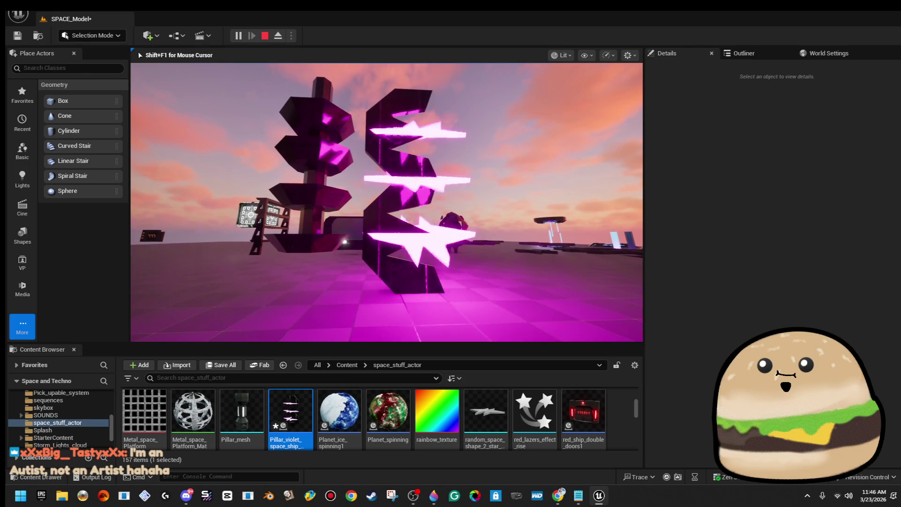
{"action": "key", "text": "Escape"}
Open the level_SPACE map, saving pending changes, and select the Pillar_violet_space_ship_actor there.
{"action": "left_click", "coordinate": [19, 15]}
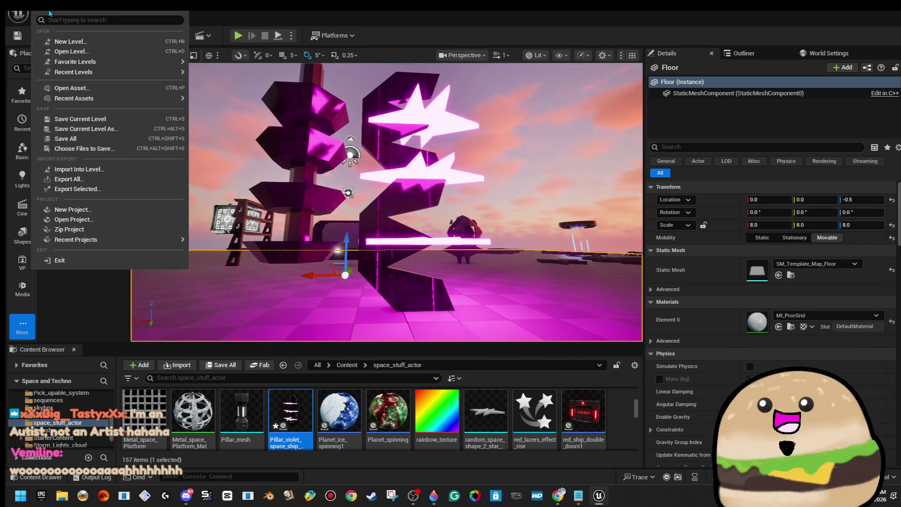
{"action": "left_click", "coordinate": [70, 51]}
{"action": "double_click", "coordinate": [543, 194]}
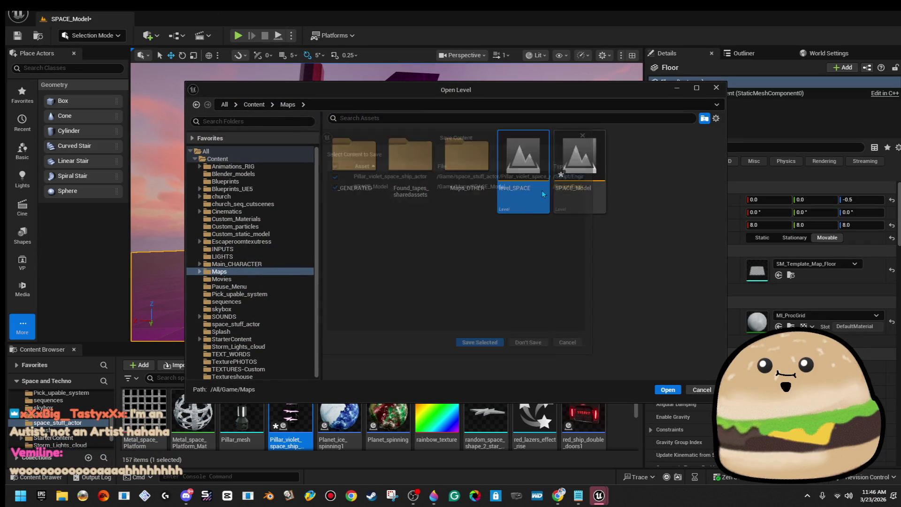
{"action": "left_click", "coordinate": [492, 357]}
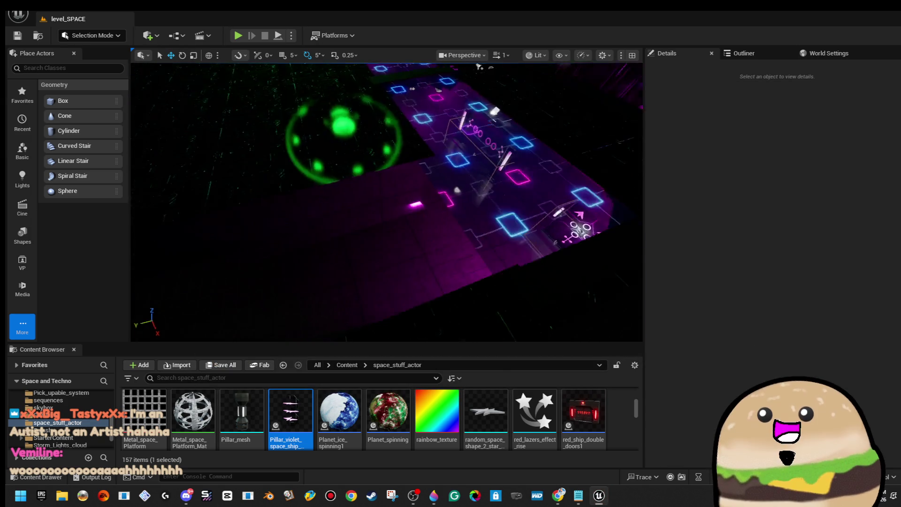
{"action": "mouse_move", "coordinate": [319, 269]}
{"action": "left_mouse_down"}
{"action": "mouse_move", "coordinate": [329, 263]}
{"action": "mouse_move", "coordinate": [320, 269]}
{"action": "left_mouse_up"}
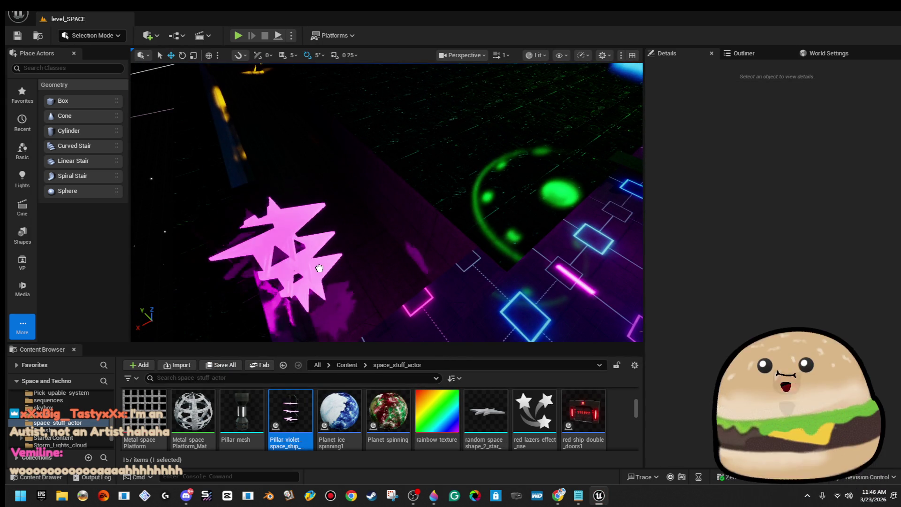
{"action": "left_click", "coordinate": [351, 240]}
Scale the pillar uniformly to about 0.654 and lower it slightly to Z -87.23.
{"action": "key", "text": "f"}
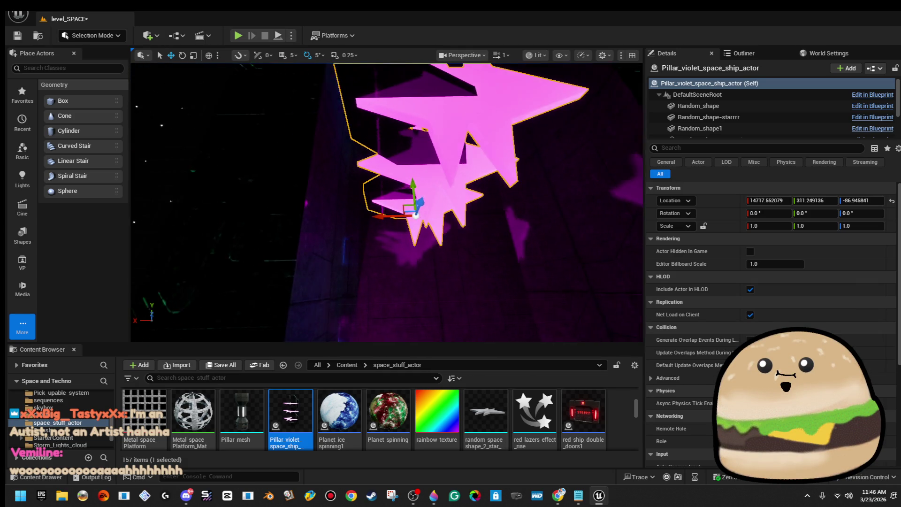
{"action": "mouse_move", "coordinate": [389, 263]}
{"action": "left_mouse_down"}
{"action": "mouse_move", "coordinate": [386, 317]}
{"action": "mouse_move", "coordinate": [327, 295]}
{"action": "left_mouse_up"}
{"action": "key", "text": "r"}
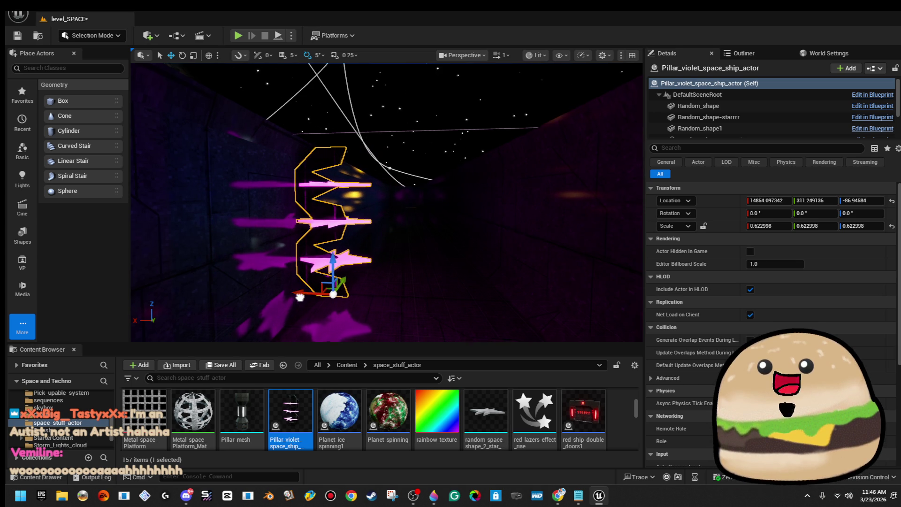
{"action": "scroll", "coordinate": [300, 297], "scroll_direction": "up", "scroll_amount": 5}
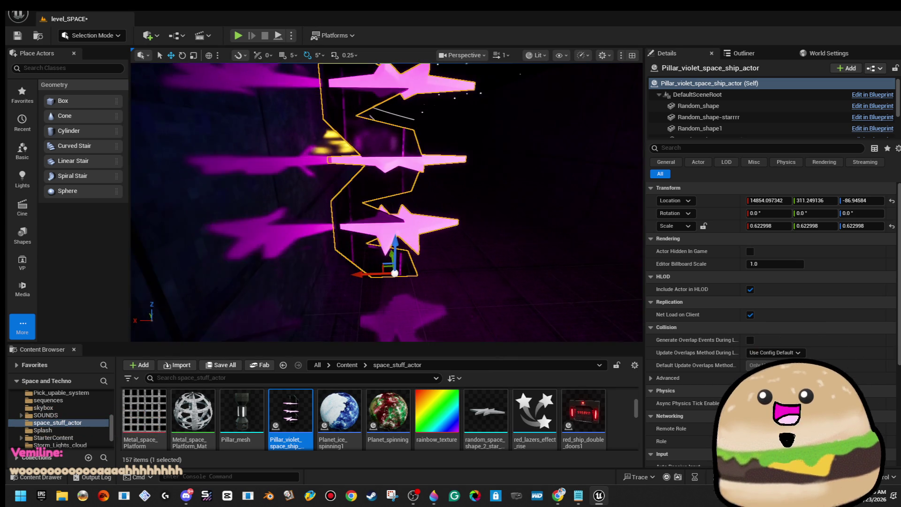
{"action": "scroll", "coordinate": [386, 202], "scroll_direction": "up", "scroll_amount": 5}
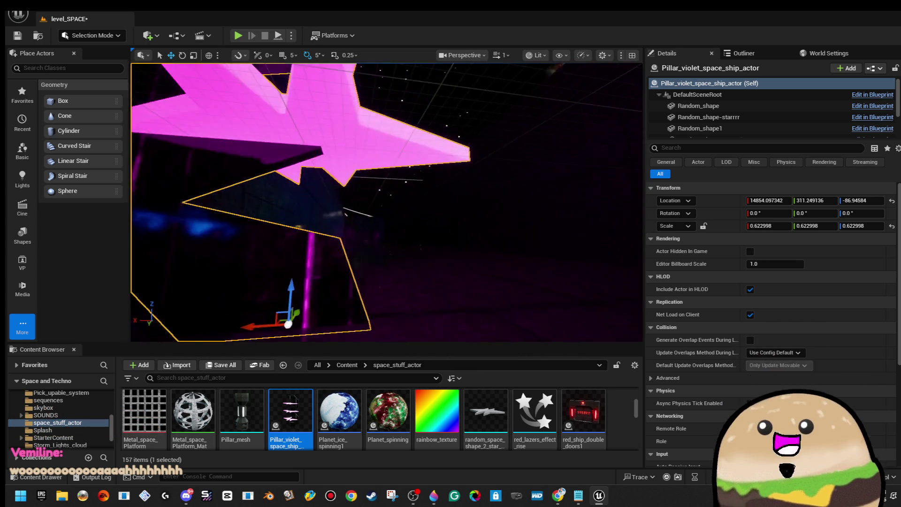
{"action": "scroll", "coordinate": [386, 201], "scroll_direction": "down", "scroll_amount": 3}
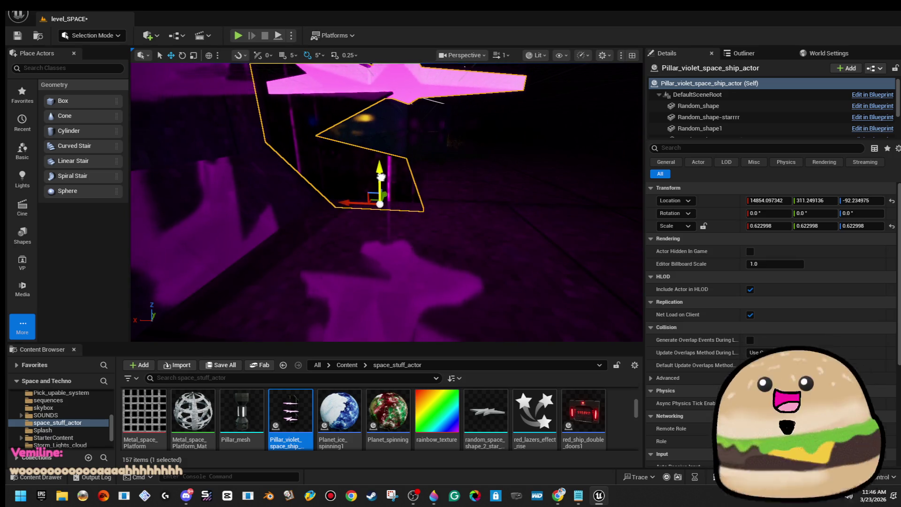
{"action": "left_click_drag", "start_coordinate": [380, 170], "coordinate": [386, 175]}
{"action": "scroll", "coordinate": [387, 175], "scroll_direction": "down", "scroll_amount": 5}
{"action": "scroll", "coordinate": [386, 202], "scroll_direction": "up", "scroll_amount": 5}
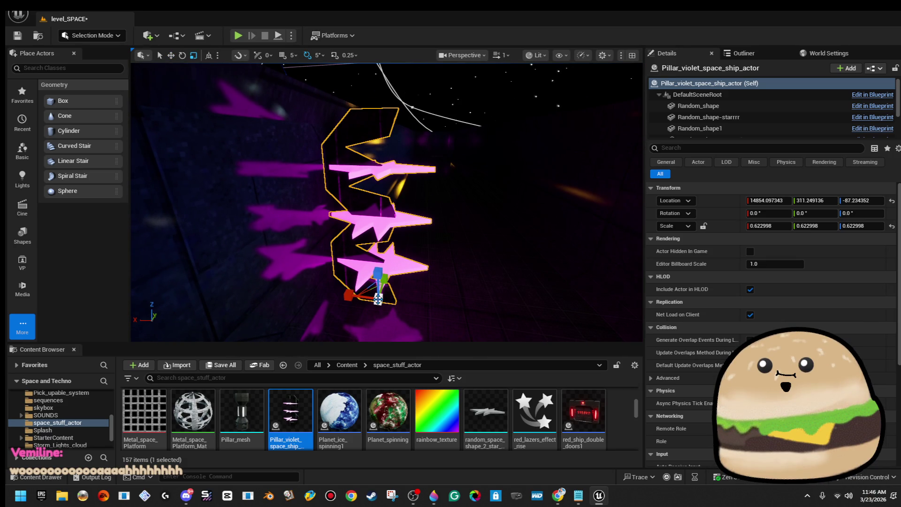
{"action": "left_click_drag", "start_coordinate": [378, 299], "coordinate": [381, 296]}
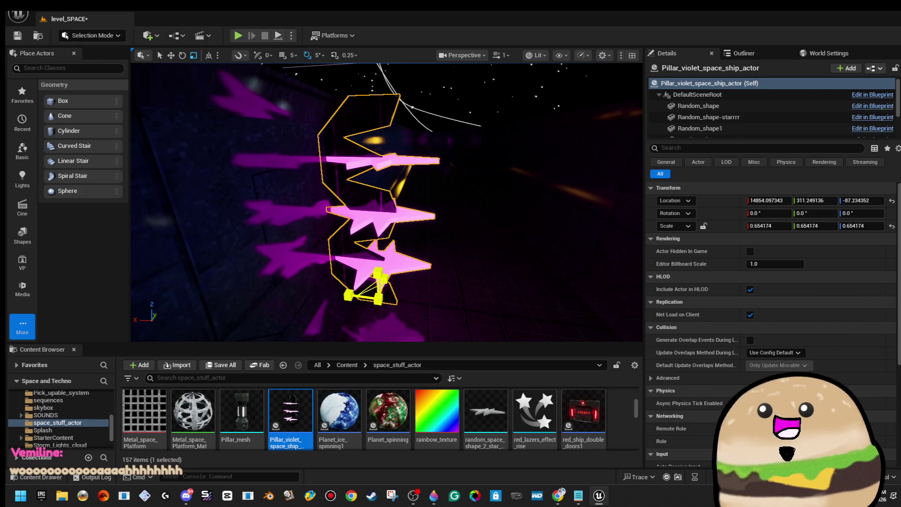
{"action": "right_click", "coordinate": [403, 235]}
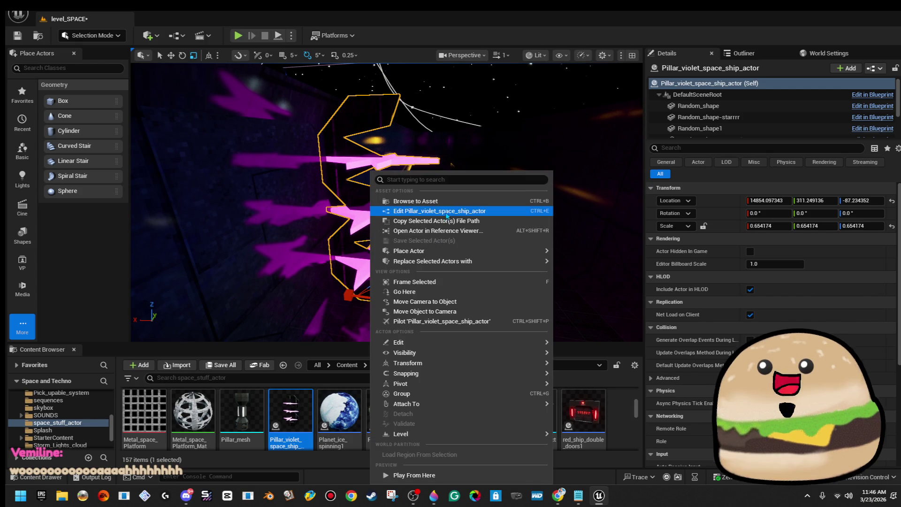
Edit Pillar_violet_space_ship_actor and add a PointLight component in its Viewport.
{"action": "left_click", "coordinate": [447, 211]}
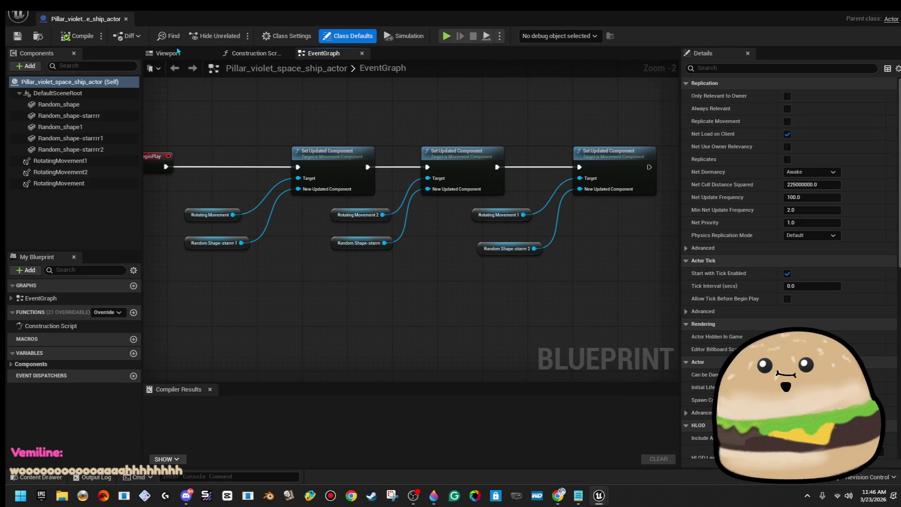
{"action": "left_click", "coordinate": [167, 53]}
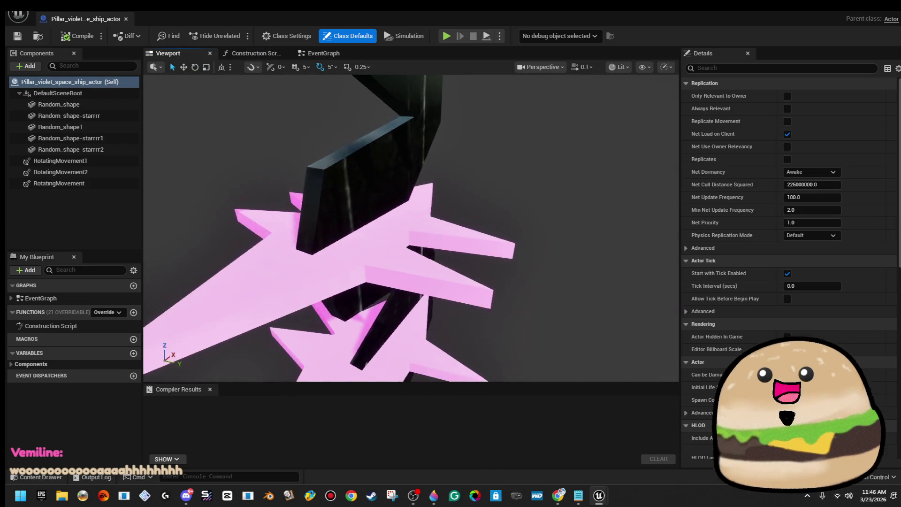
{"action": "left_click", "coordinate": [29, 66]}
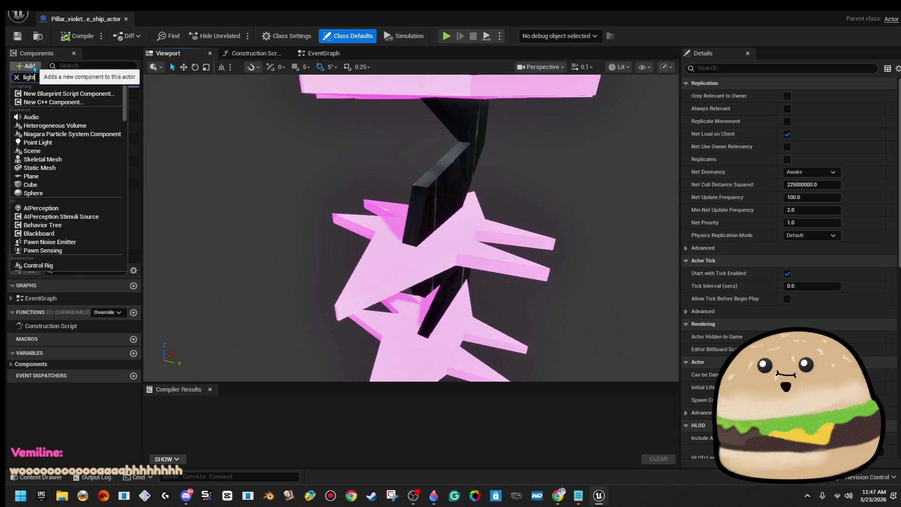
{"action": "left_click", "coordinate": [57, 112]}
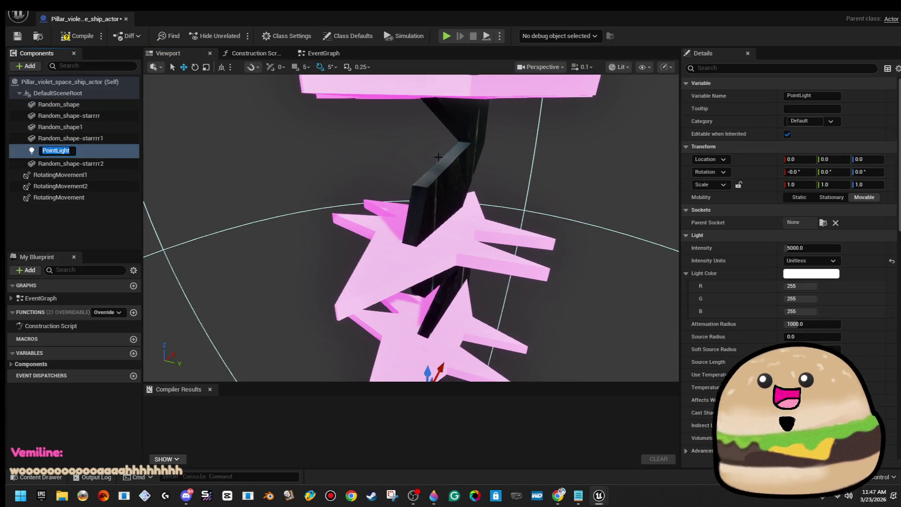
{"action": "key", "text": "Return"}
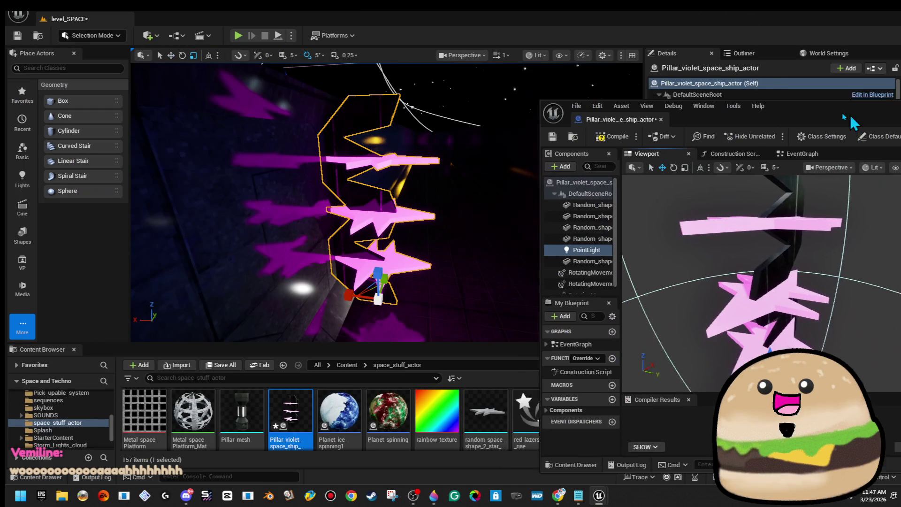
Move the PointLight up the pillar until it sits beside the middle pink star.
{"action": "mouse_move", "coordinate": [708, 302]}
{"action": "left_mouse_down"}
{"action": "mouse_move", "coordinate": [732, 307]}
{"action": "mouse_move", "coordinate": [741, 257]}
{"action": "left_mouse_up"}
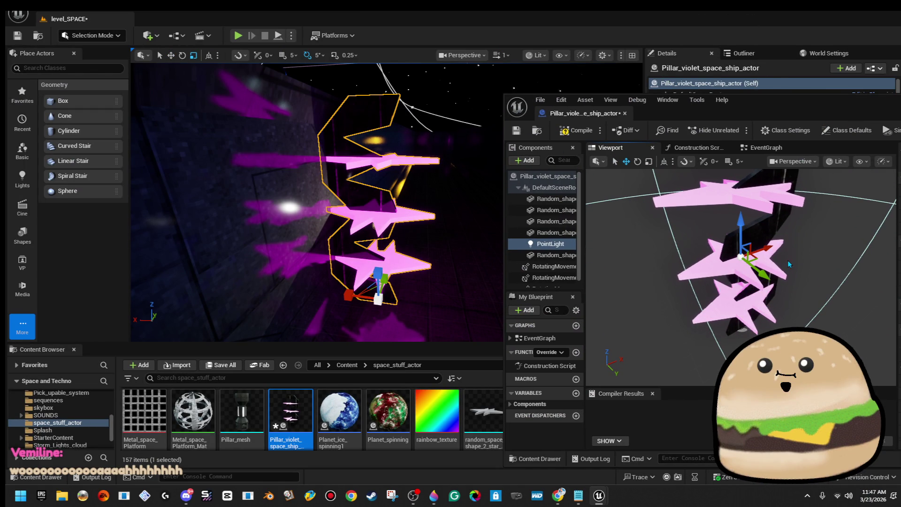
{"action": "left_click_drag", "start_coordinate": [722, 258], "coordinate": [718, 262]}
{"action": "left_click", "coordinate": [757, 313]}
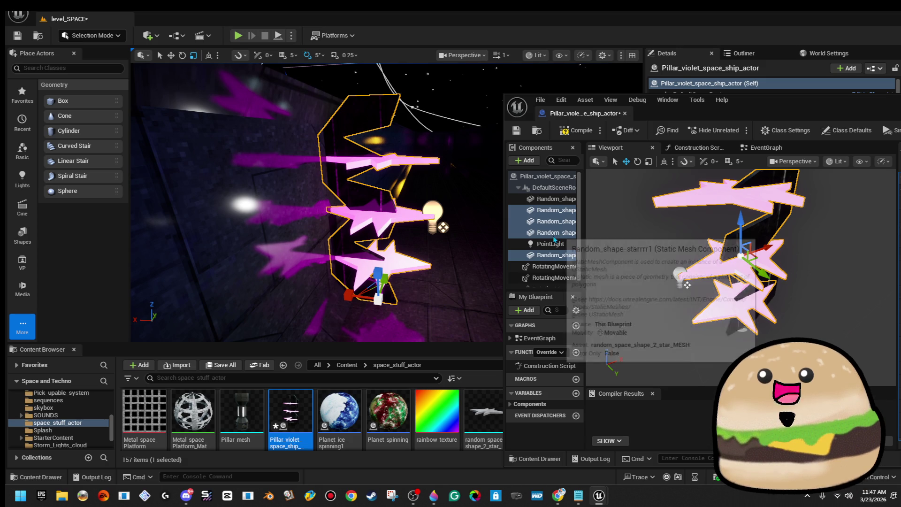
{"action": "left_click", "coordinate": [685, 281]}
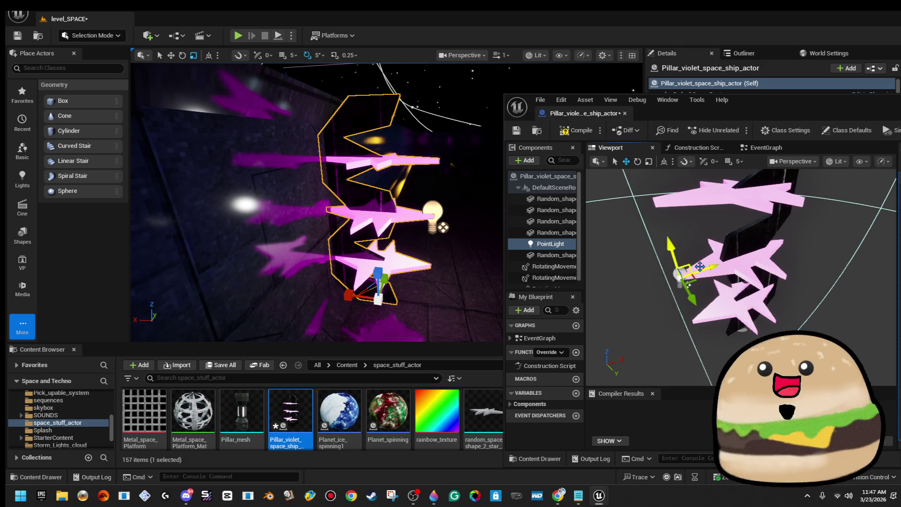
{"action": "mouse_move", "coordinate": [690, 274]}
{"action": "left_mouse_down"}
{"action": "mouse_move", "coordinate": [720, 270]}
{"action": "mouse_move", "coordinate": [695, 286]}
{"action": "left_mouse_up"}
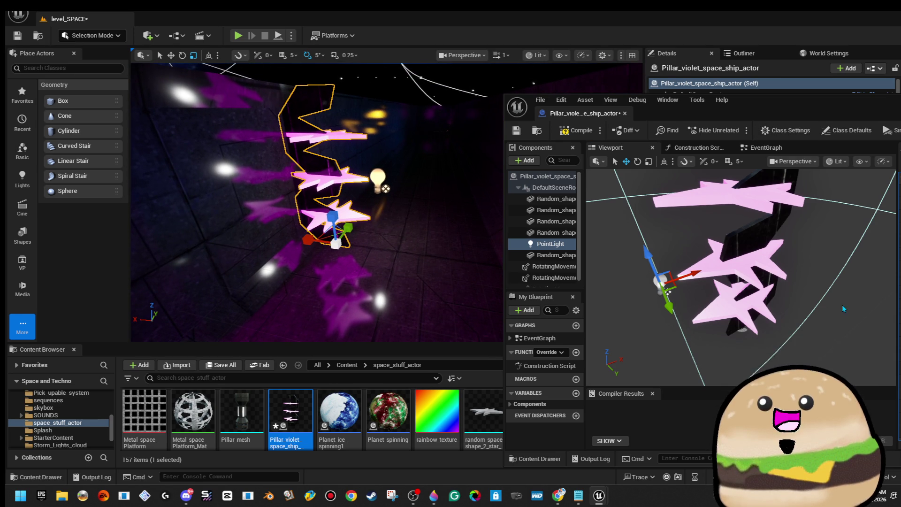
{"action": "left_click_drag", "start_coordinate": [692, 275], "coordinate": [738, 270]}
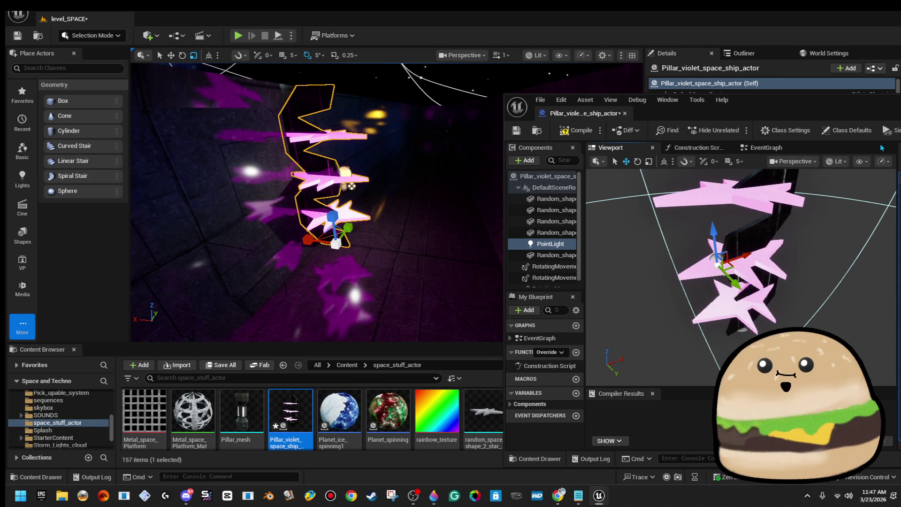
{"action": "left_click_drag", "start_coordinate": [876, 115], "coordinate": [763, 103]}
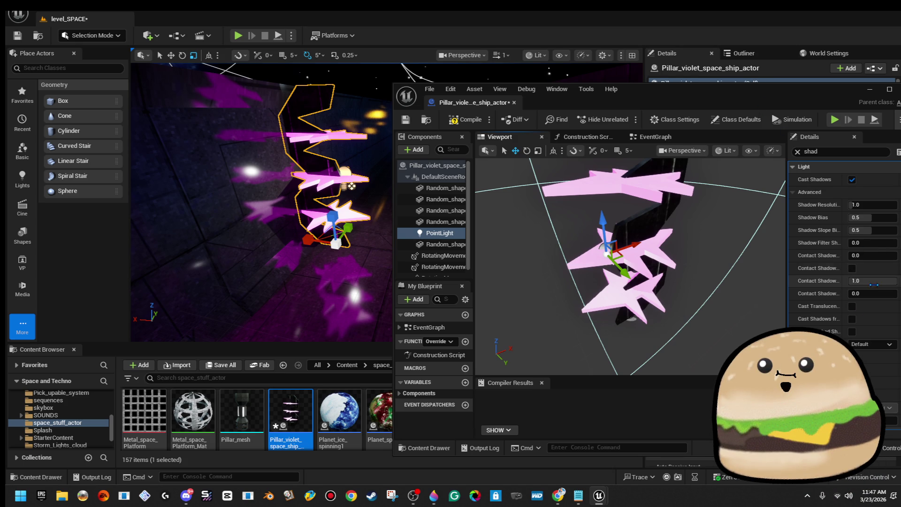
Set the PointLight colour to magenta and raise its intensity to about 100000.
{"action": "left_click", "coordinate": [799, 152]}
{"action": "left_click", "coordinate": [868, 358]}
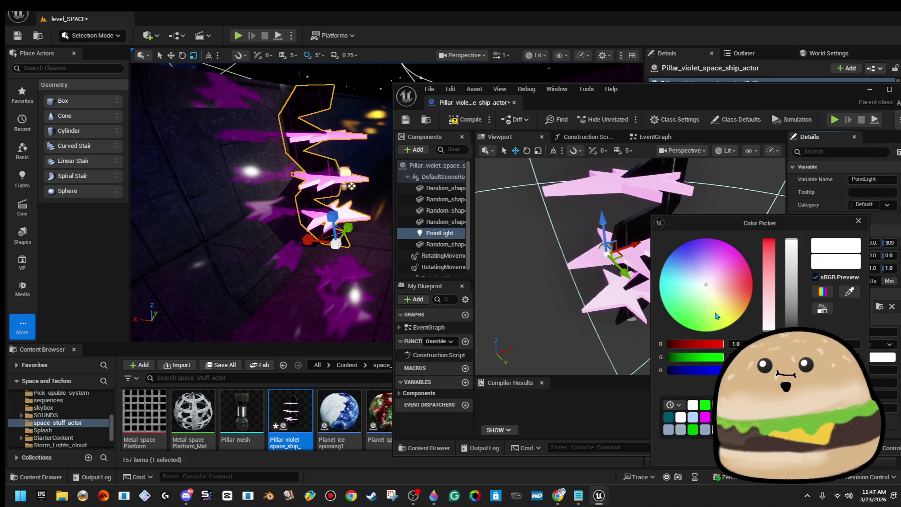
{"action": "left_click", "coordinate": [718, 240]}
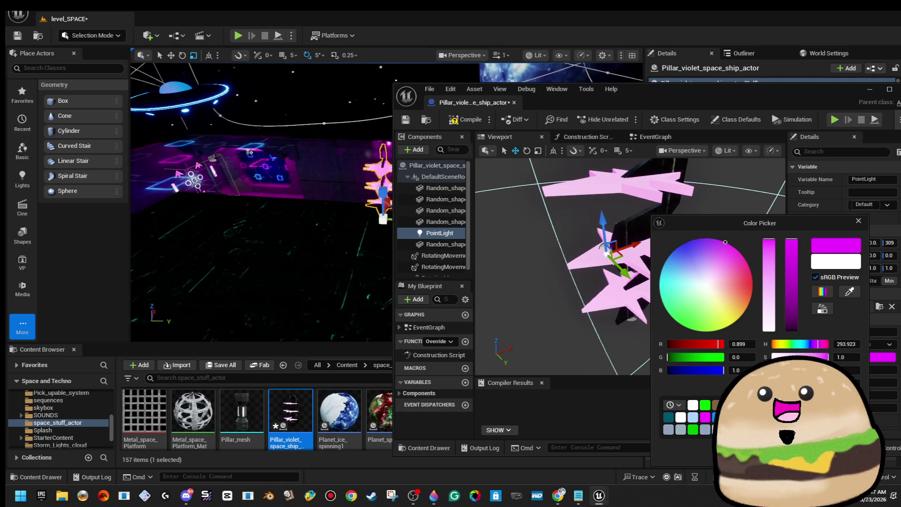
{"action": "mouse_move", "coordinate": [376, 307]}
{"action": "left_mouse_down"}
{"action": "mouse_move", "coordinate": [338, 295]}
{"action": "mouse_move", "coordinate": [377, 308]}
{"action": "left_mouse_up"}
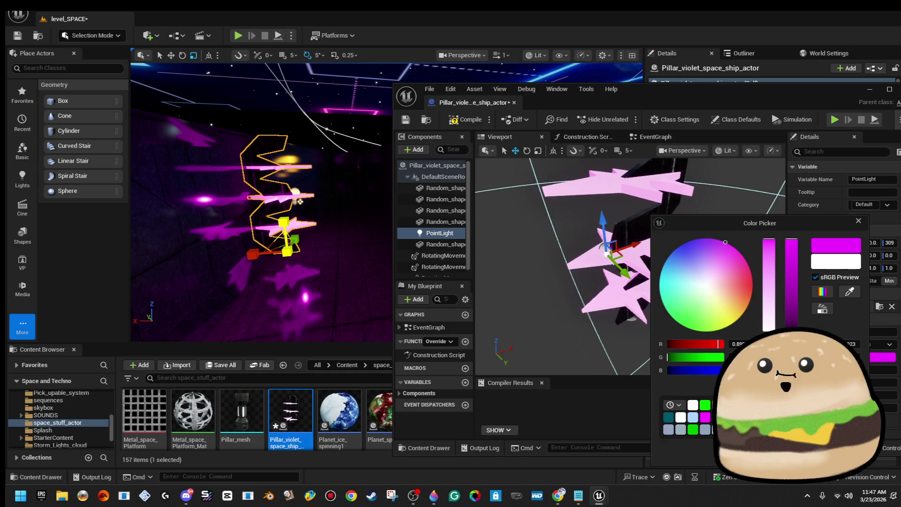
{"action": "left_click", "coordinate": [831, 453]}
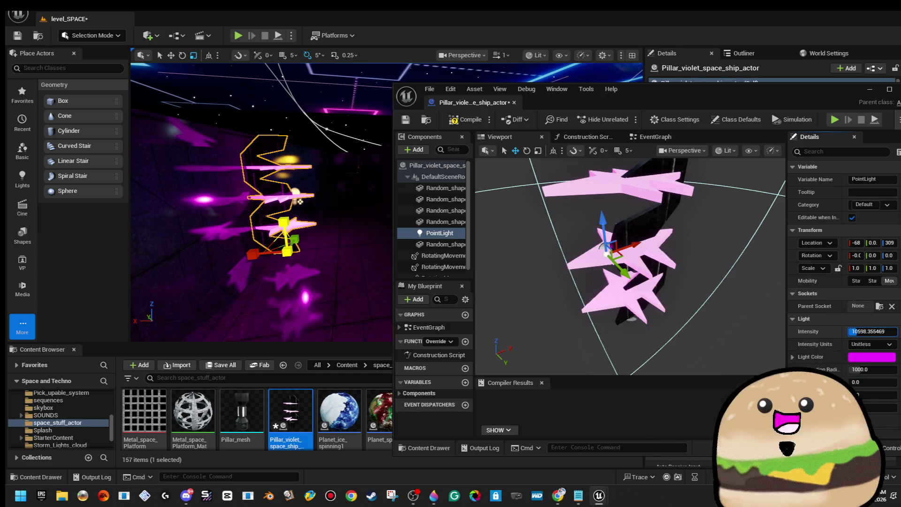
{"action": "left_click_drag", "start_coordinate": [873, 332], "coordinate": [892, 331]}
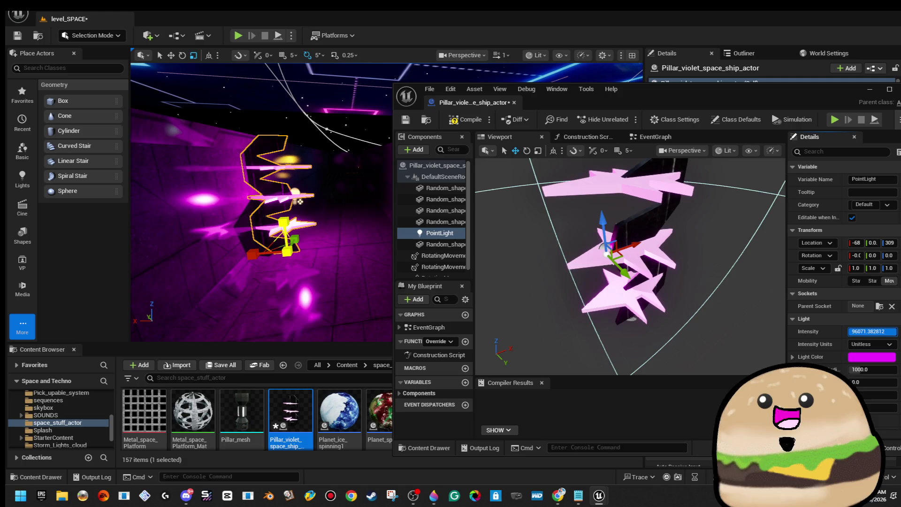
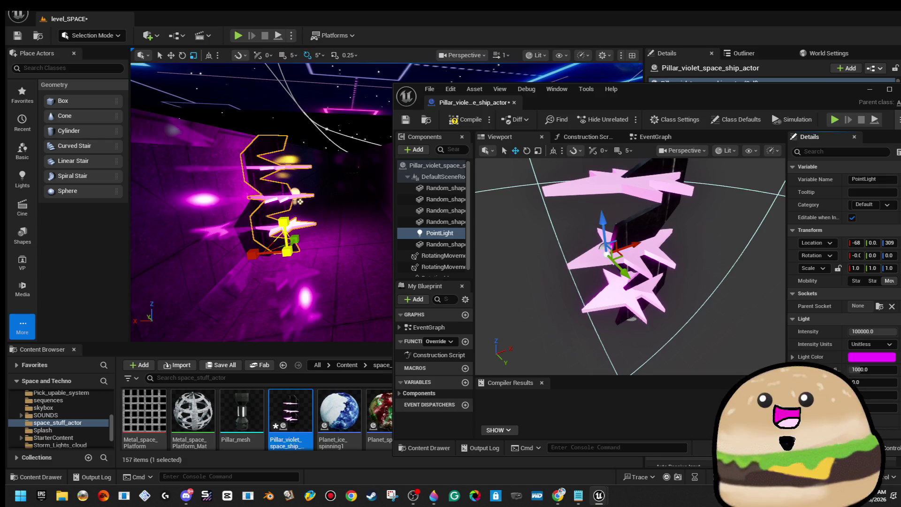
Compile the pillar blueprint, close its editor, and move the pillar into the corridor room.
{"action": "left_click", "coordinate": [470, 121]}
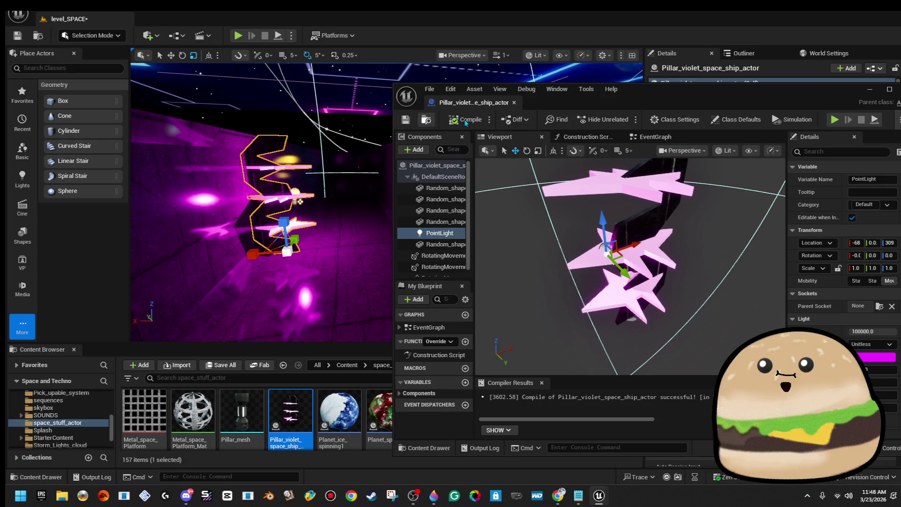
{"action": "left_click", "coordinate": [514, 102]}
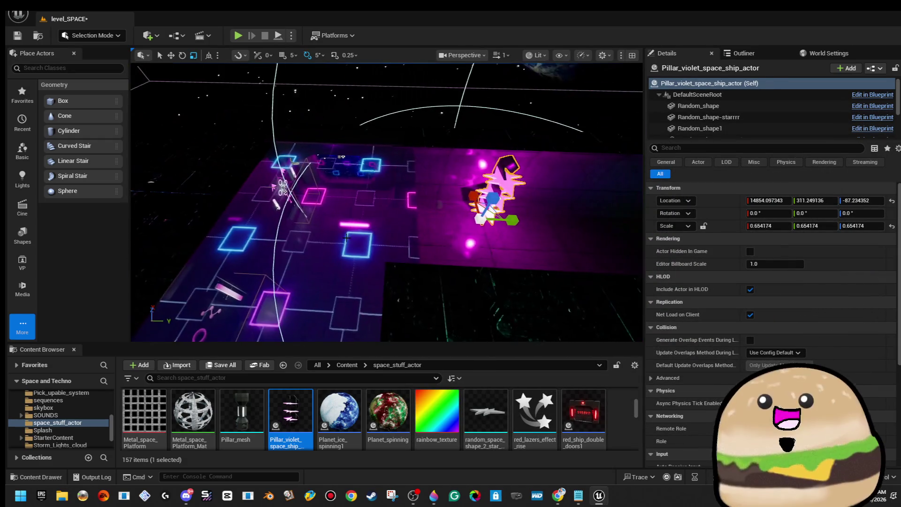
{"action": "key", "text": "f"}
{"action": "left_click_drag", "start_coordinate": [350, 231], "coordinate": [544, 176]}
{"action": "mouse_move", "coordinate": [385, 202]}
{"action": "left_mouse_down"}
{"action": "mouse_move", "coordinate": [489, 206]}
{"action": "mouse_move", "coordinate": [437, 198]}
{"action": "left_mouse_up"}
{"action": "mouse_move", "coordinate": [387, 229]}
{"action": "left_mouse_down"}
{"action": "mouse_move", "coordinate": [406, 220]}
{"action": "mouse_move", "coordinate": [338, 202]}
{"action": "mouse_move", "coordinate": [350, 229]}
{"action": "left_mouse_up"}
Alt-drag a copy of the pillar across the corridor and rotate it about 180° on Z.
{"action": "mouse_move", "coordinate": [289, 268]}
{"action": "left_mouse_down"}
{"action": "mouse_move", "coordinate": [530, 256]}
{"action": "mouse_move", "coordinate": [480, 282]}
{"action": "left_mouse_up"}
{"action": "left_click_drag", "start_coordinate": [535, 287], "coordinate": [499, 253]}
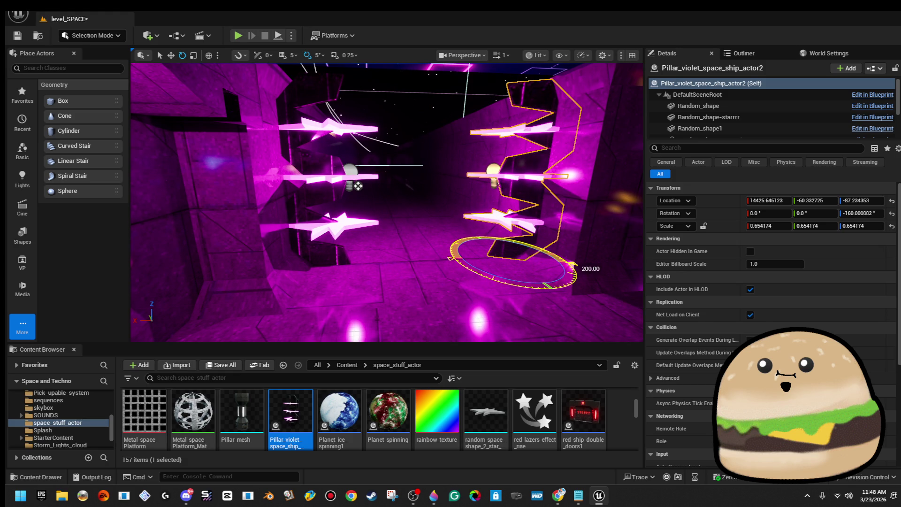
{"action": "left_click_drag", "start_coordinate": [523, 286], "coordinate": [454, 260]}
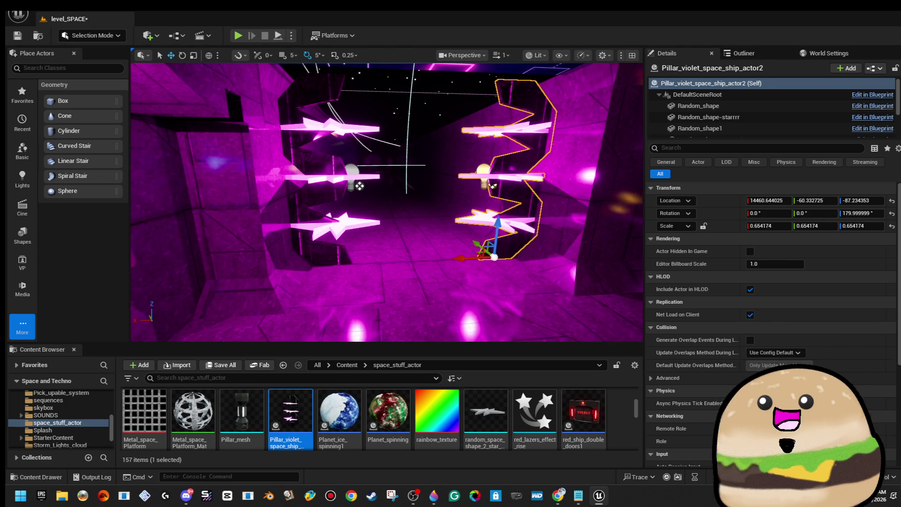
Play From Here in the tunnel and walk forward with W through the facing pillars.
{"action": "right_click", "coordinate": [358, 185]}
{"action": "right_click", "coordinate": [375, 188]}
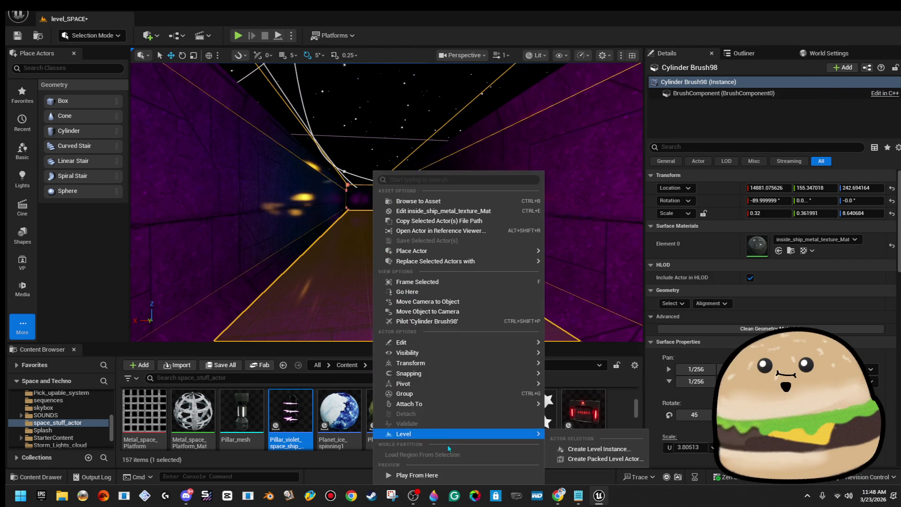
{"action": "left_click", "coordinate": [451, 473]}
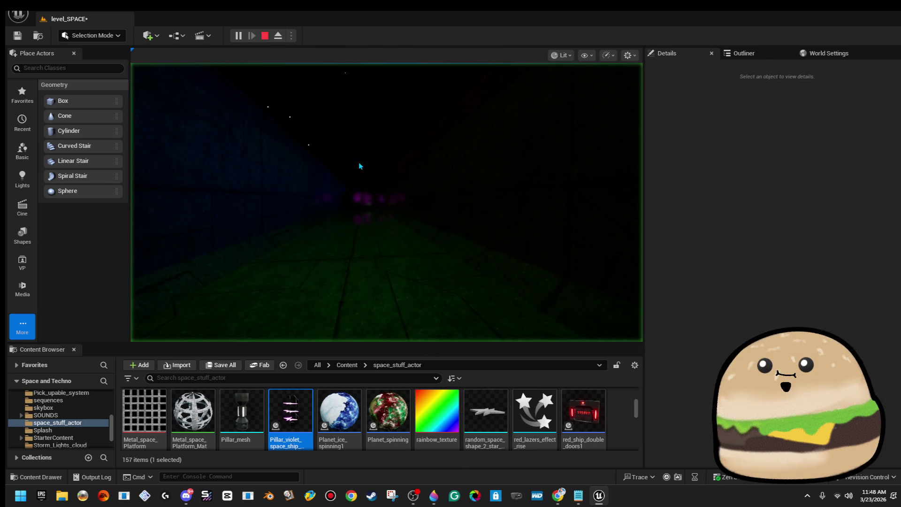
{"action": "key", "text": "w"}
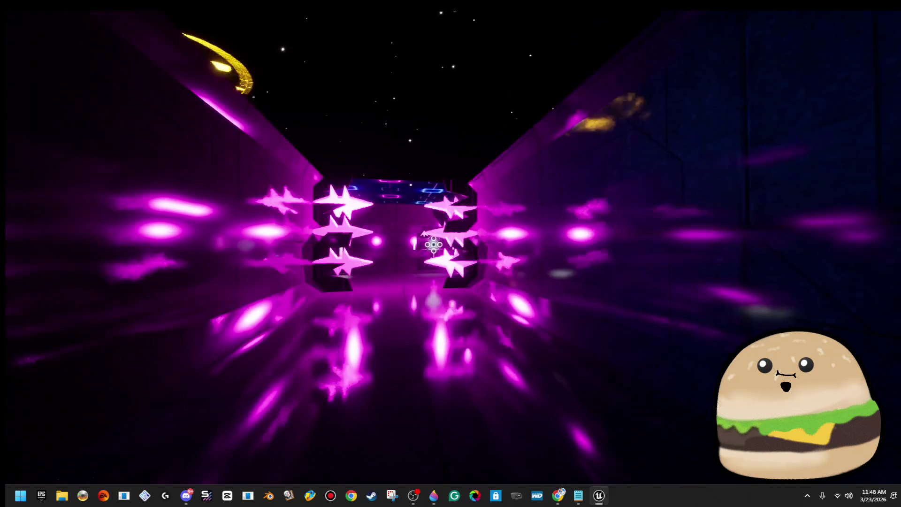
{"action": "key", "text": "w"}
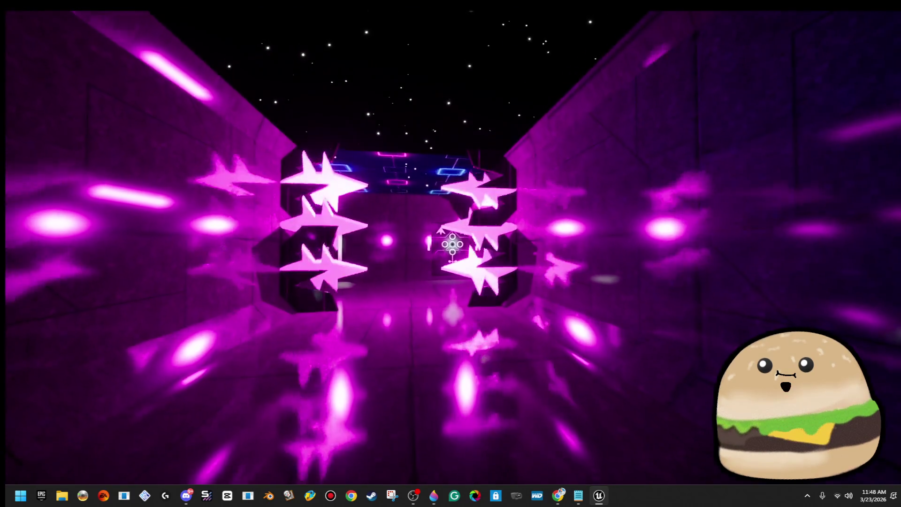
{"action": "key", "text": "w"}
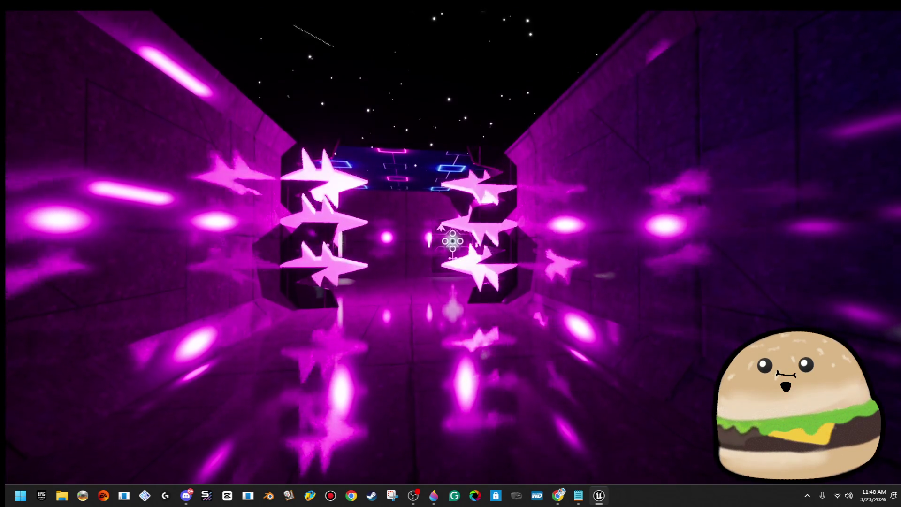
{"action": "key", "text": "w"}
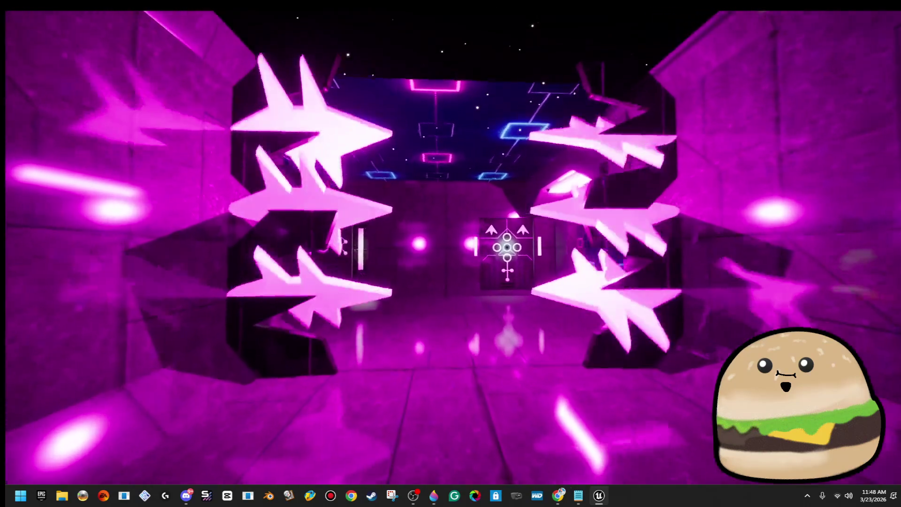
{"action": "key", "text": "w"}
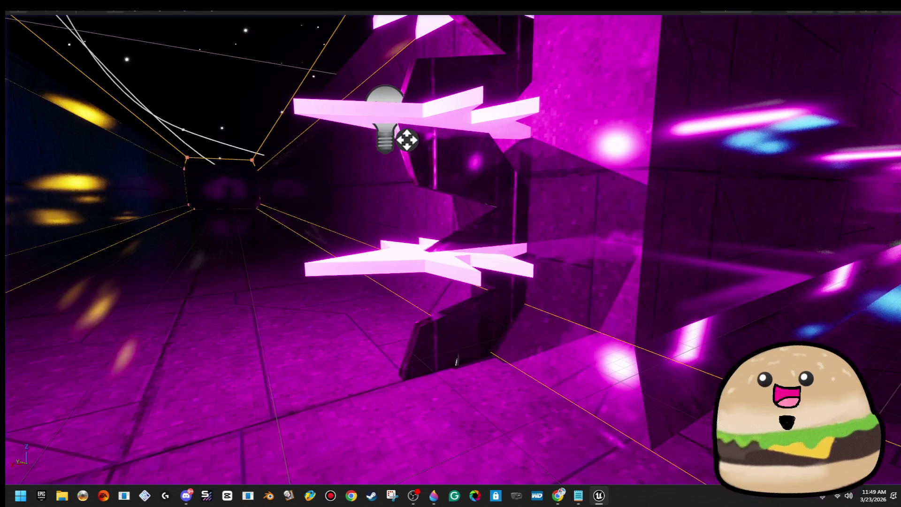
Open the pillar's blueprint via Edit and show its 3D Viewport preview.
{"action": "right_click", "coordinate": [452, 146]}
{"action": "left_click", "coordinate": [559, 188]}
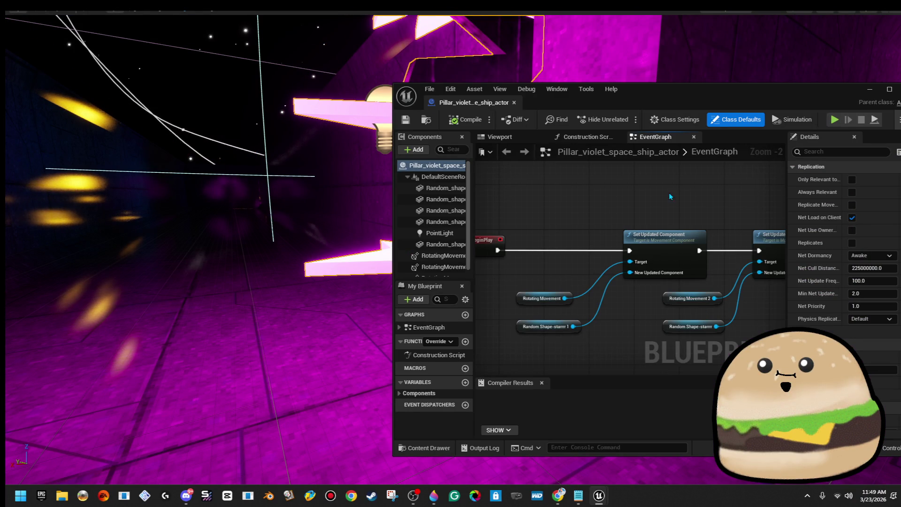
{"action": "left_click", "coordinate": [508, 138]}
{"action": "left_click", "coordinate": [658, 138]}
{"action": "left_click", "coordinate": [486, 137]}
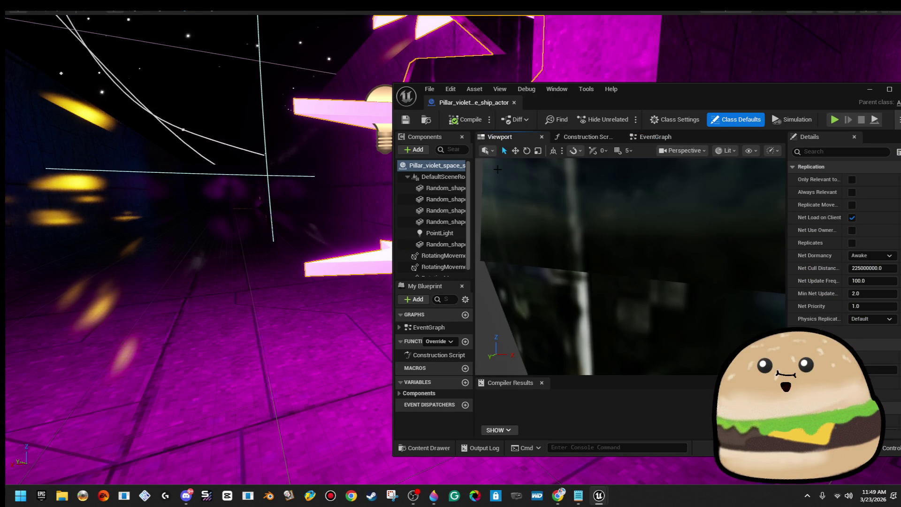
{"action": "scroll", "coordinate": [570, 315], "scroll_direction": "down", "scroll_amount": 5}
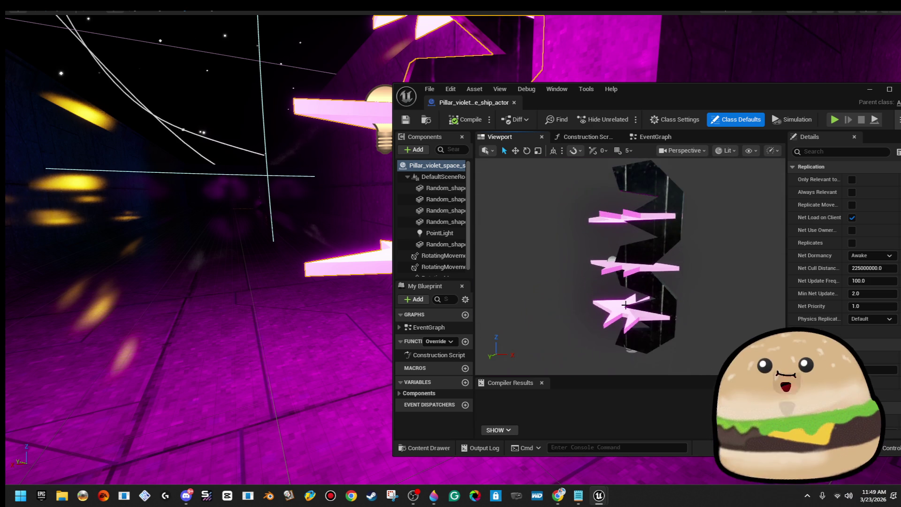
Select the top, middle and lower pink spikes and drag them slightly upward on Z.
{"action": "left_click", "coordinate": [576, 283]}
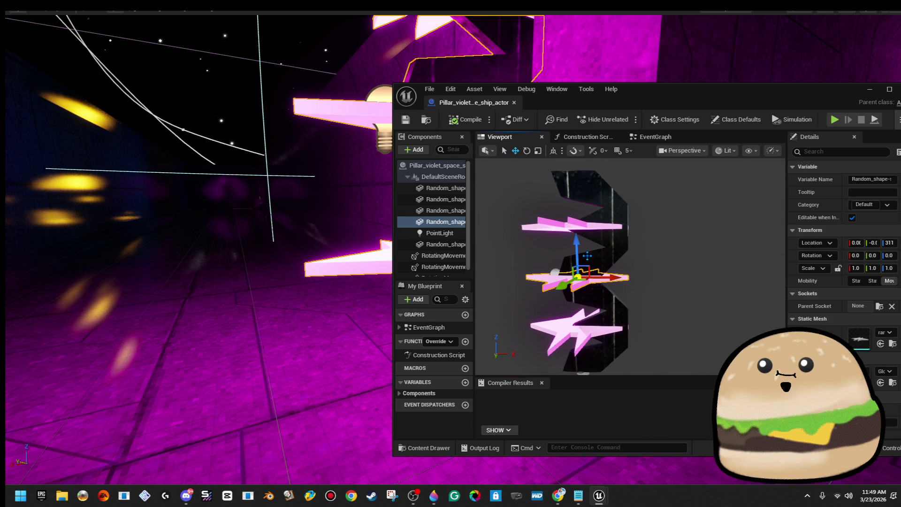
{"action": "left_click", "coordinate": [611, 253], "text": "ctrl"}
{"action": "left_click", "coordinate": [569, 324]}
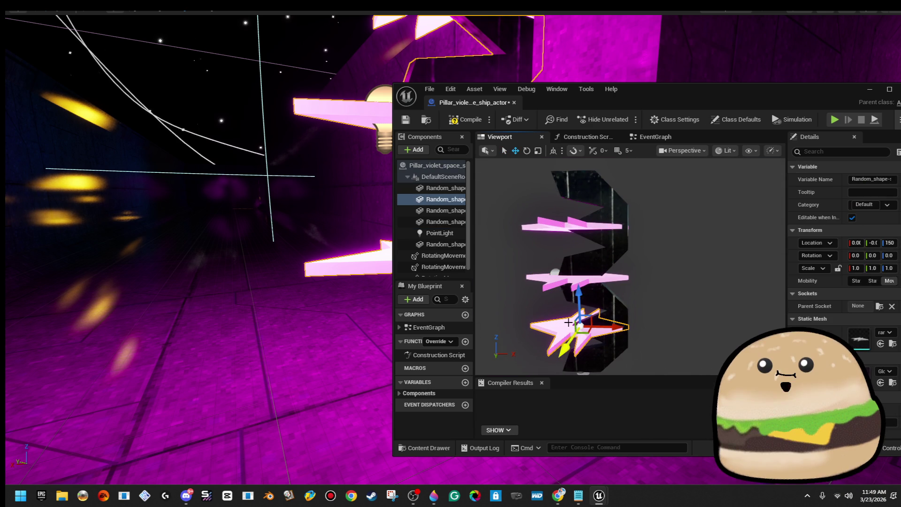
{"action": "left_click", "coordinate": [561, 223], "text": "ctrl"}
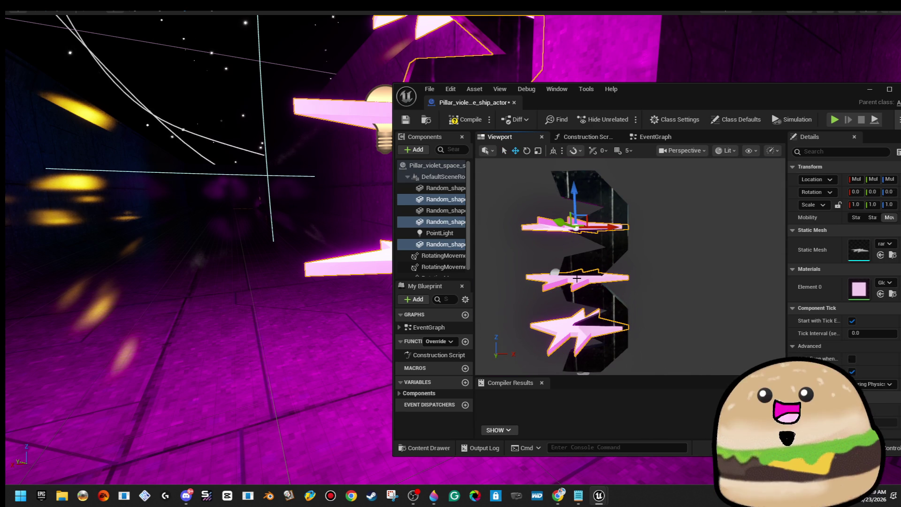
{"action": "mouse_move", "coordinate": [573, 187]}
{"action": "left_mouse_down"}
{"action": "mouse_move", "coordinate": [574, 168]}
{"action": "mouse_move", "coordinate": [556, 187]}
{"action": "left_mouse_up"}
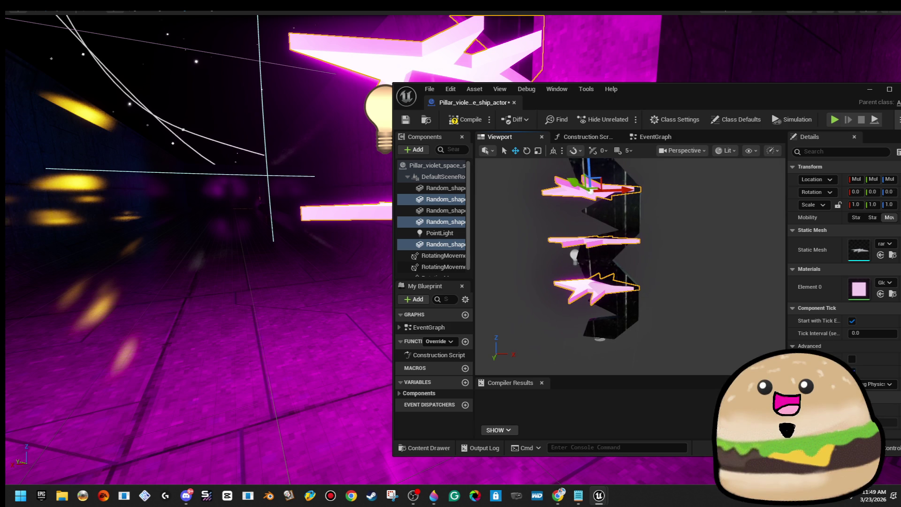
{"action": "left_click", "coordinate": [402, 136]}
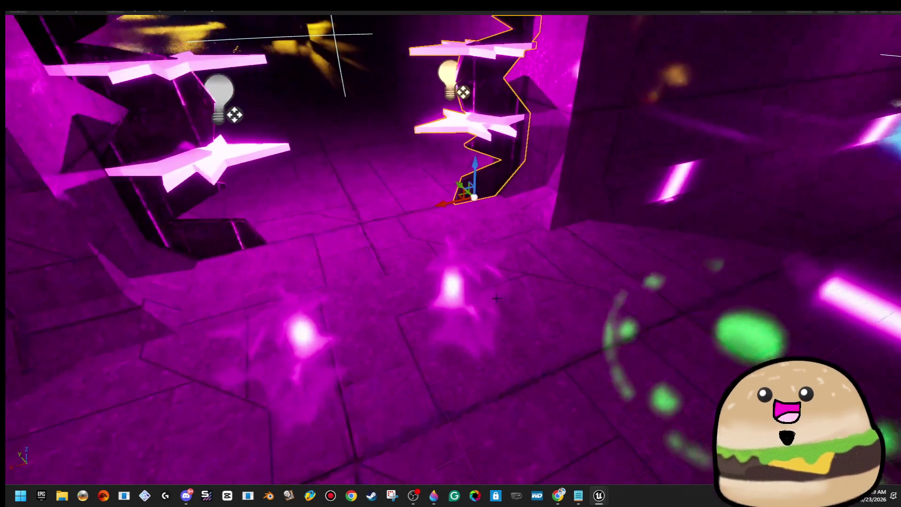
{"action": "right_click", "coordinate": [494, 173]}
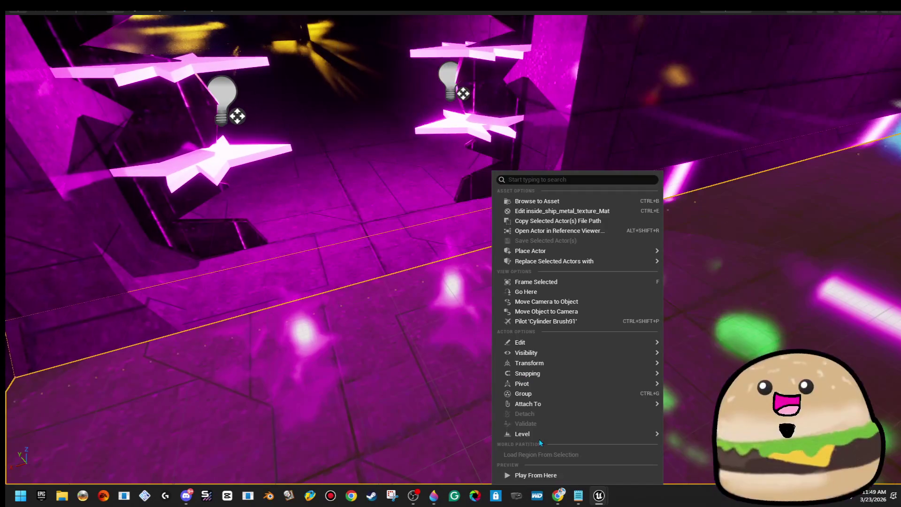
Play from a corridor floor spot to view the raised spikes, then stop with Esc.
{"action": "left_click", "coordinate": [565, 476]}
{"action": "right_click", "coordinate": [492, 345]}
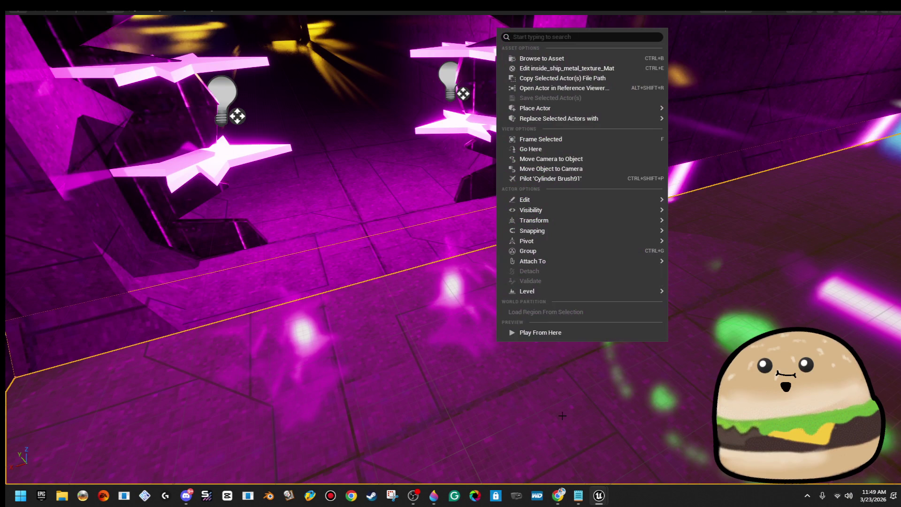
{"action": "left_click", "coordinate": [582, 332]}
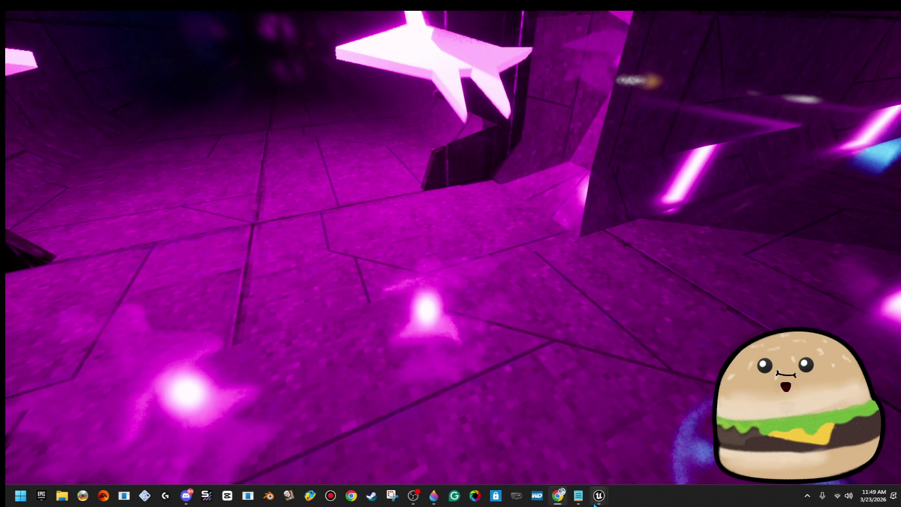
{"action": "mouse_move", "coordinate": [599, 496]}
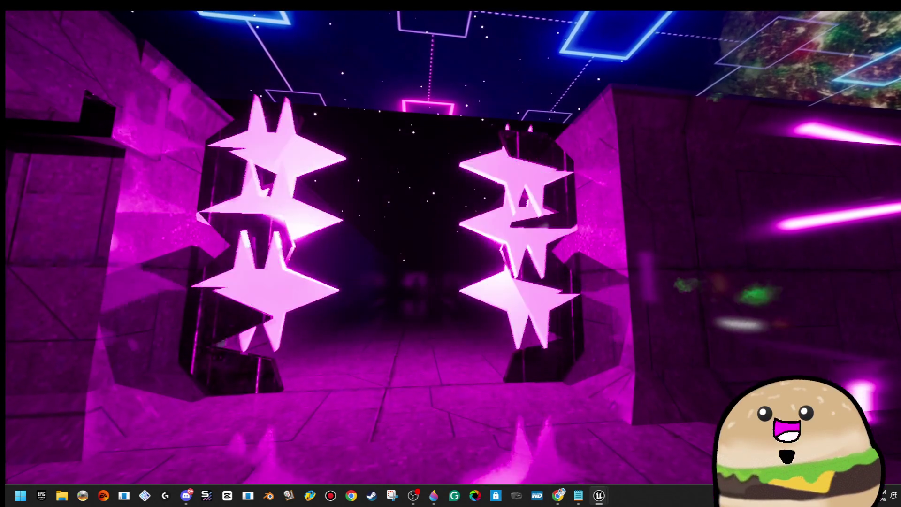
{"action": "key", "text": "Escape"}
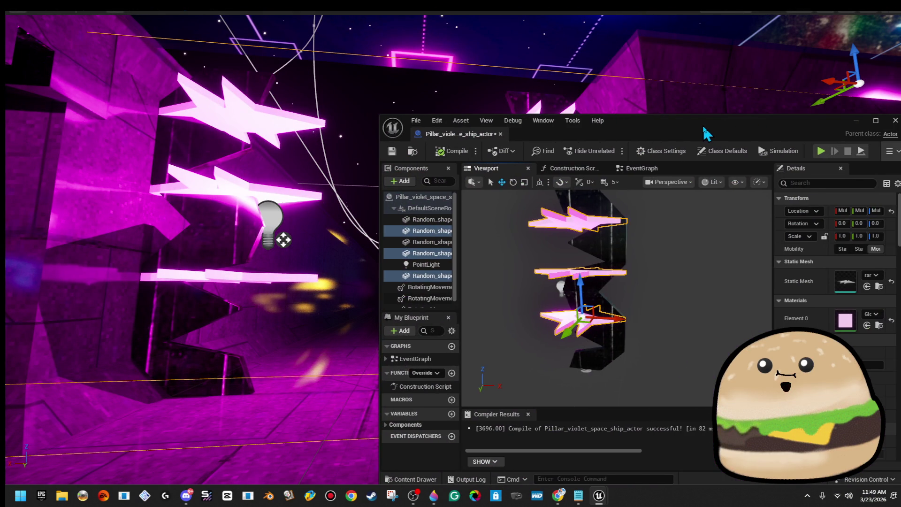
Bring the pillar blueprint editor up full screen and duplicate the three star blades.
{"action": "double_click", "coordinate": [704, 128]}
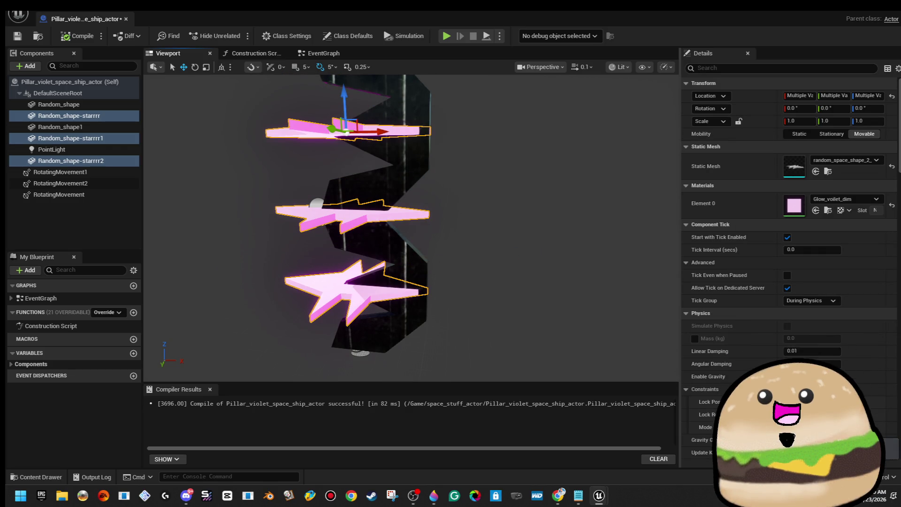
{"action": "right_click", "coordinate": [122, 116]}
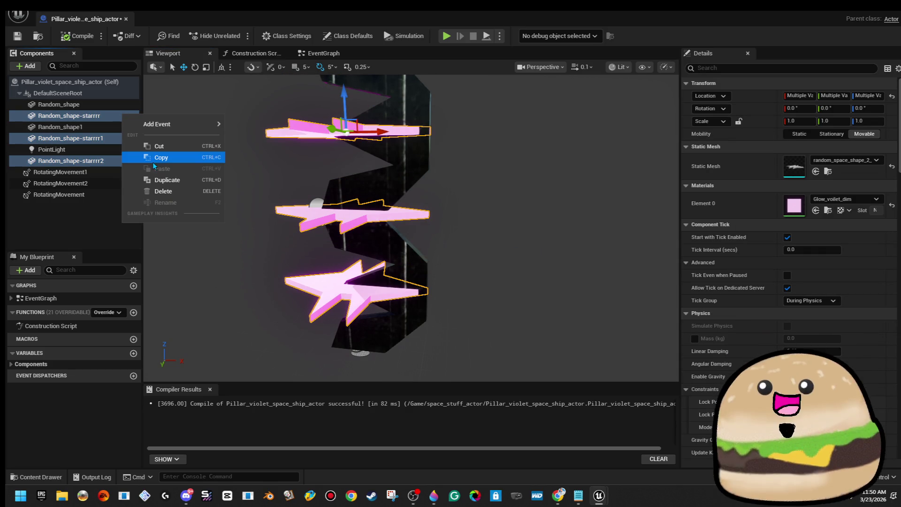
{"action": "left_click", "coordinate": [173, 184]}
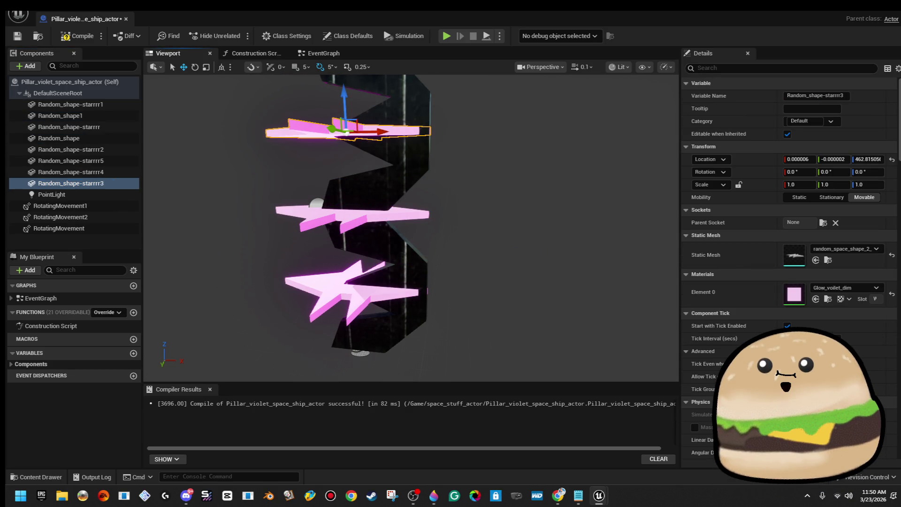
Roll the bottom, middle and top star blades upright, to roughly 90°, 95° and 85°.
{"action": "left_click", "coordinate": [364, 291]}
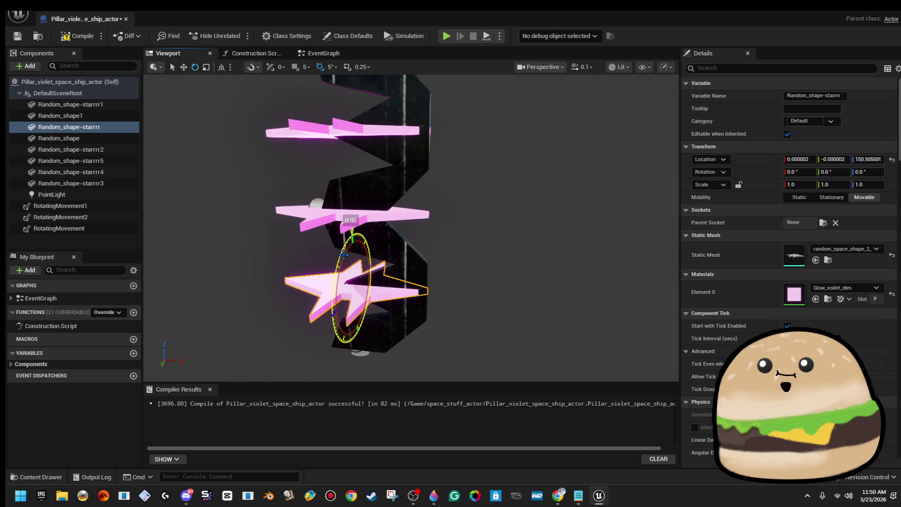
{"action": "left_click_drag", "start_coordinate": [339, 252], "coordinate": [328, 319]}
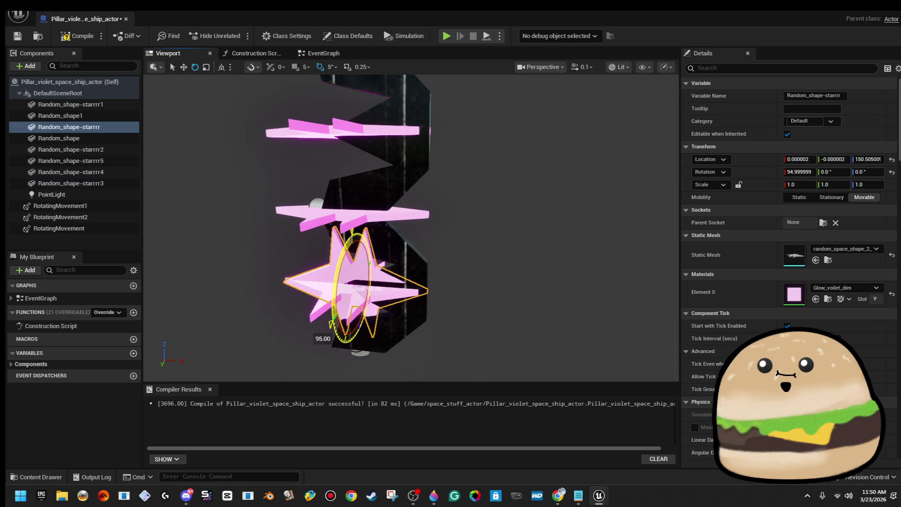
{"action": "left_click_drag", "start_coordinate": [540, 235], "coordinate": [498, 218]}
{"action": "left_click", "coordinate": [371, 220]}
{"action": "left_click_drag", "start_coordinate": [357, 240], "coordinate": [350, 312]}
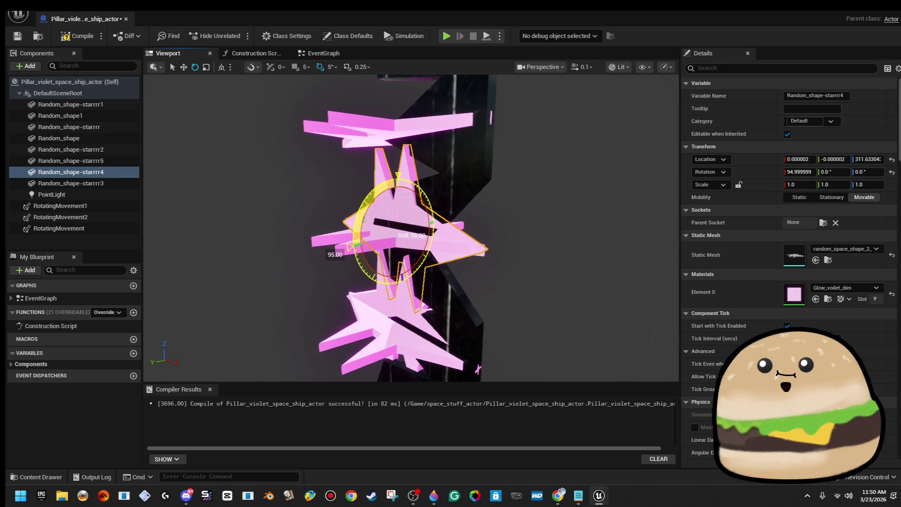
{"action": "left_click", "coordinate": [362, 137]}
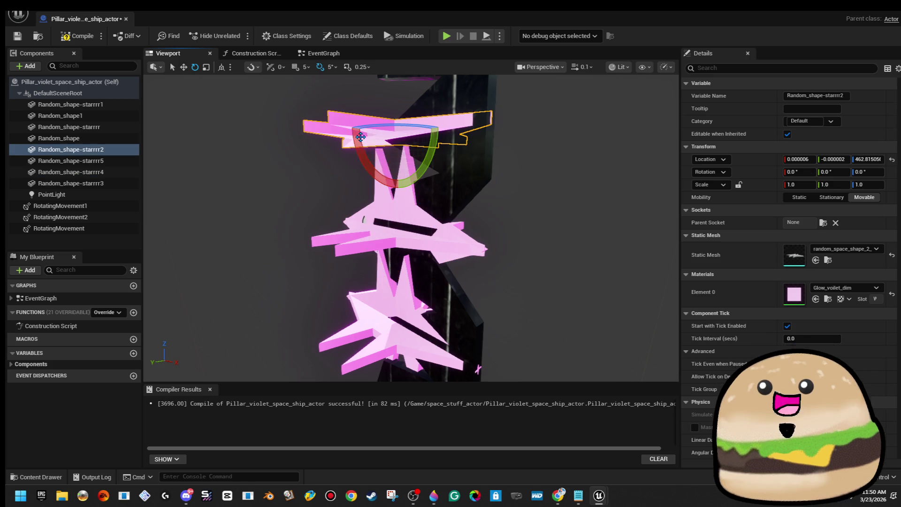
{"action": "left_click_drag", "start_coordinate": [361, 138], "coordinate": [357, 207]}
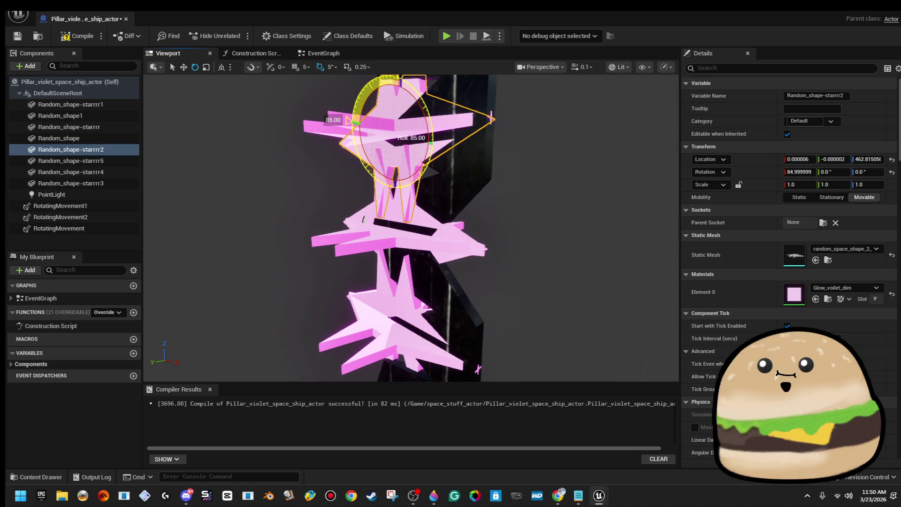
Delete the top and middle star blades.
{"action": "left_click_drag", "start_coordinate": [545, 187], "coordinate": [316, 209]}
{"action": "key", "text": "Delete"}
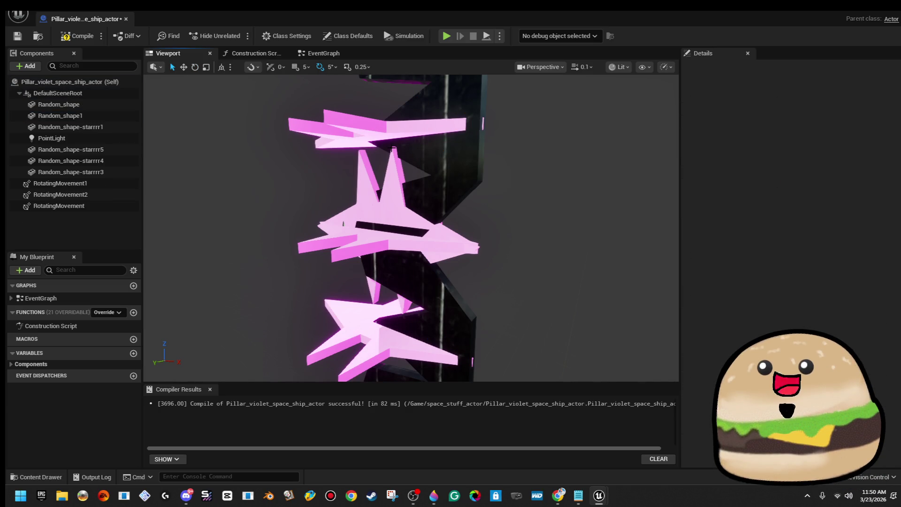
{"action": "left_click", "coordinate": [380, 178]}
{"action": "key", "text": "Delete"}
{"action": "left_click_drag", "start_coordinate": [380, 178], "coordinate": [549, 187]}
Make the two black pillar pieces narrower by scaling them down on X.
{"action": "left_click", "coordinate": [468, 286]}
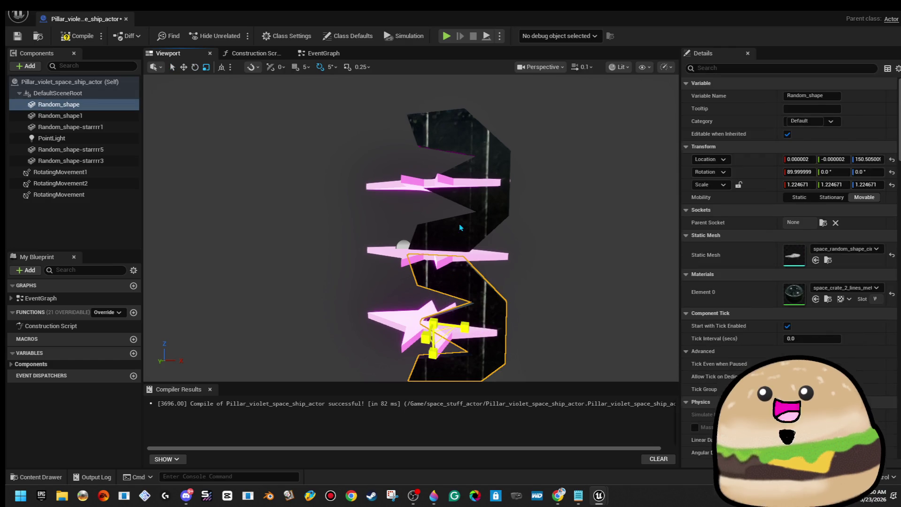
{"action": "left_click", "coordinate": [460, 228], "text": "ctrl"}
{"action": "mouse_move", "coordinate": [468, 186]}
{"action": "left_mouse_down"}
{"action": "mouse_move", "coordinate": [446, 188]}
{"action": "mouse_move", "coordinate": [523, 197]}
{"action": "mouse_move", "coordinate": [508, 195]}
{"action": "left_mouse_up"}
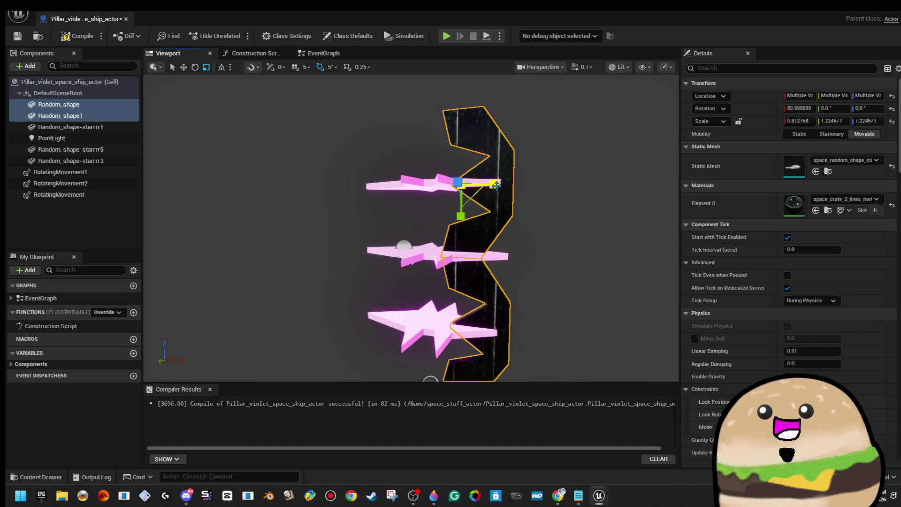
{"action": "left_click", "coordinate": [60, 116]}
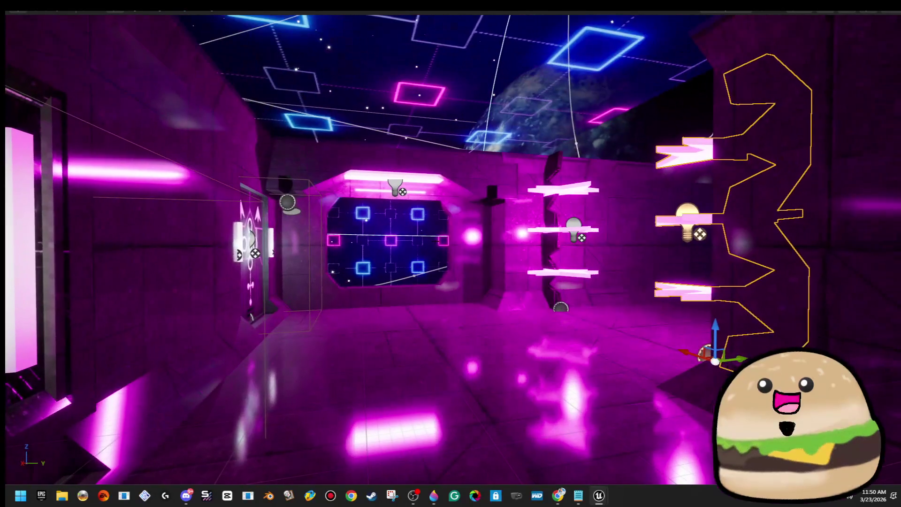
{"action": "right_click", "coordinate": [427, 320]}
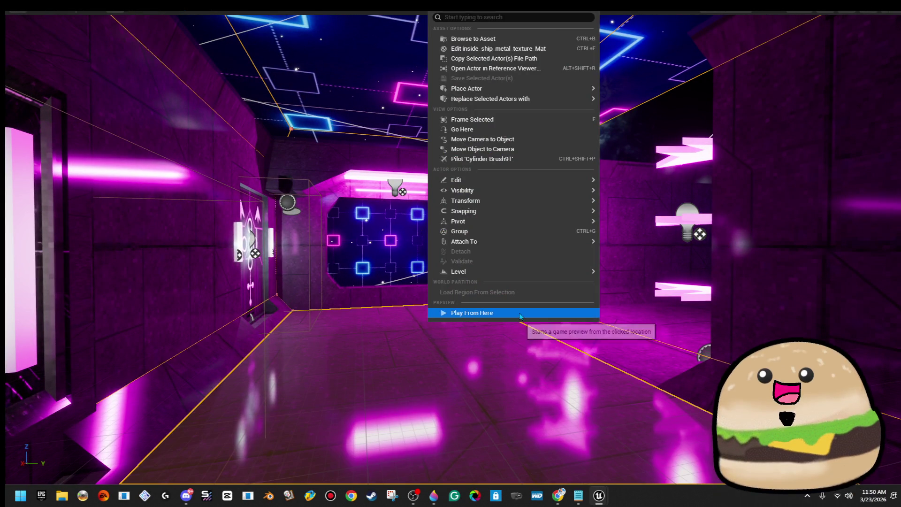
{"action": "left_click", "coordinate": [520, 317]}
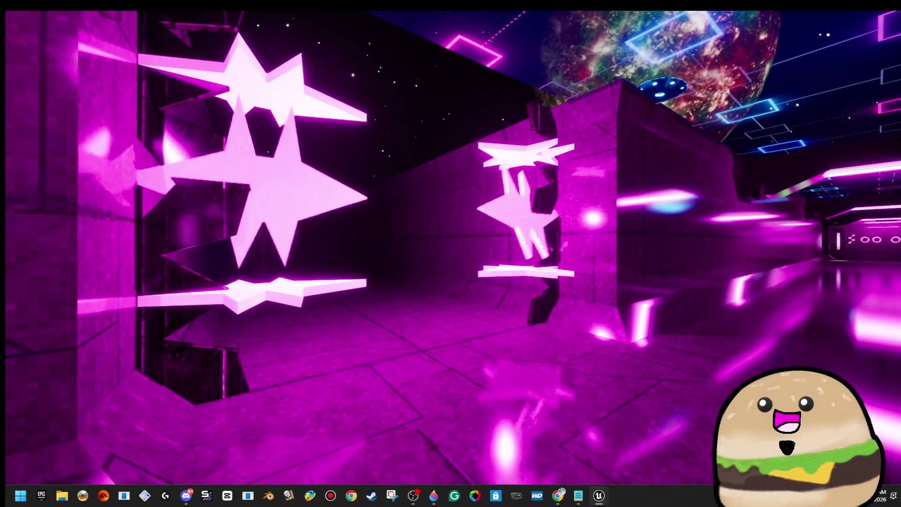
{"action": "key", "text": "Escape"}
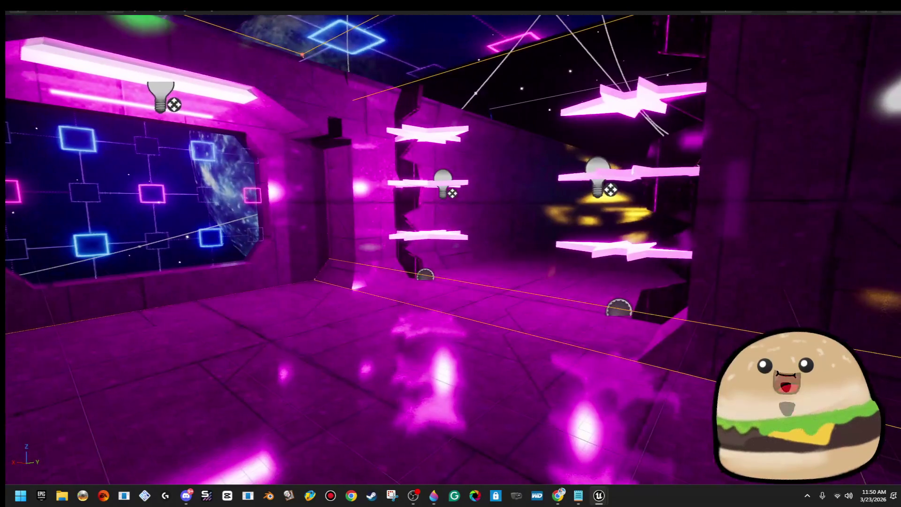
{"action": "right_click", "coordinate": [482, 360]}
{"action": "left_click", "coordinate": [557, 353]}
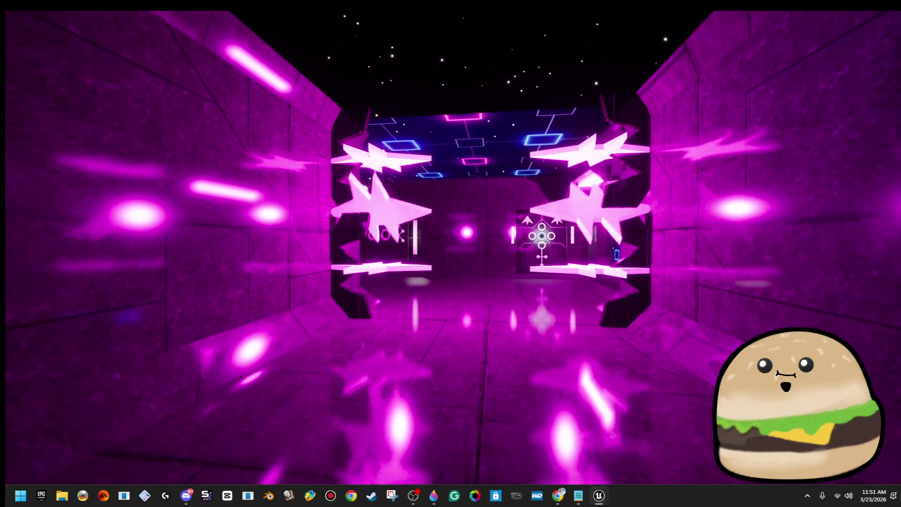
{"action": "key", "text": "Escape"}
{"action": "right_click", "coordinate": [656, 201]}
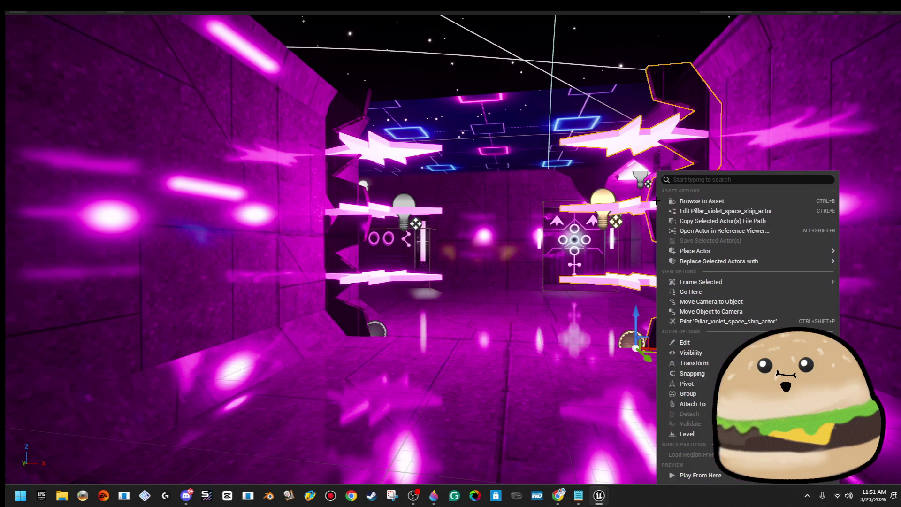
Set Random_shape-starrrr5 and starrrr3 as updated components of Rotating Movement 1 and 2.
{"action": "left_click", "coordinate": [715, 209]}
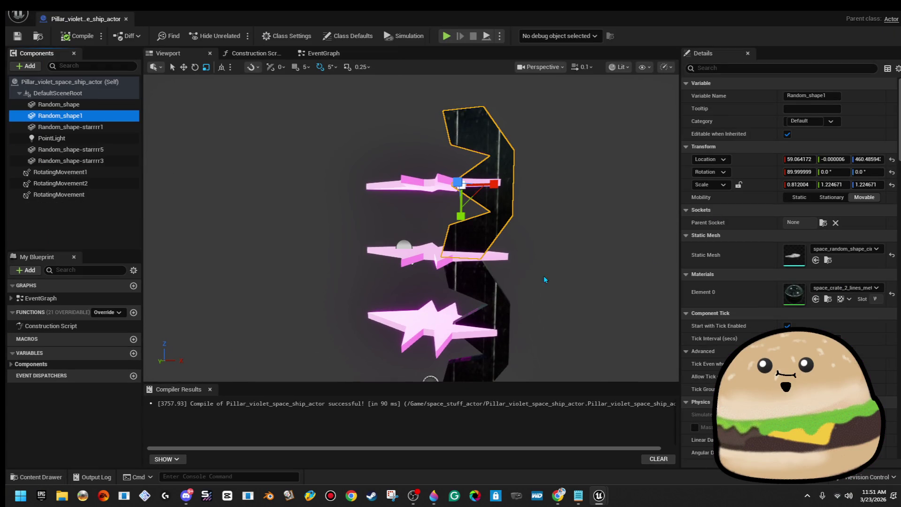
{"action": "left_click", "coordinate": [94, 172]}
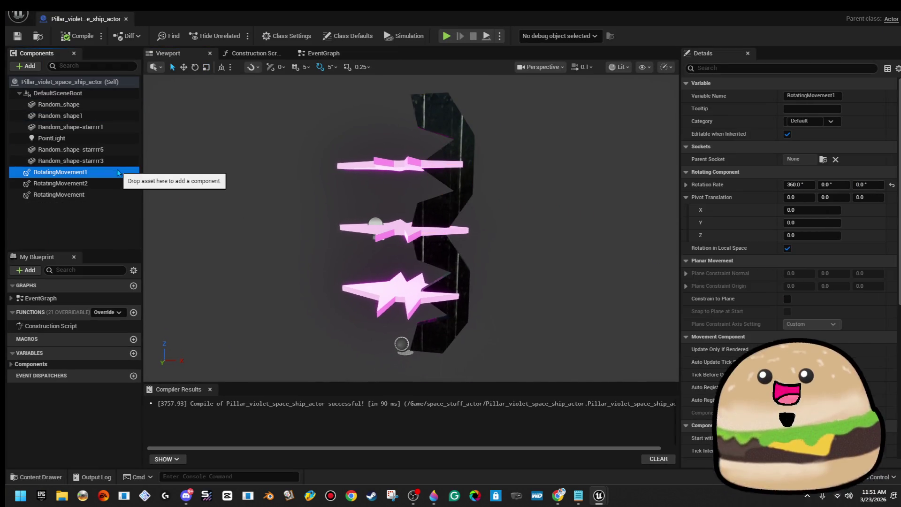
{"action": "key", "text": "Up"}
{"action": "left_click", "coordinate": [228, 176]}
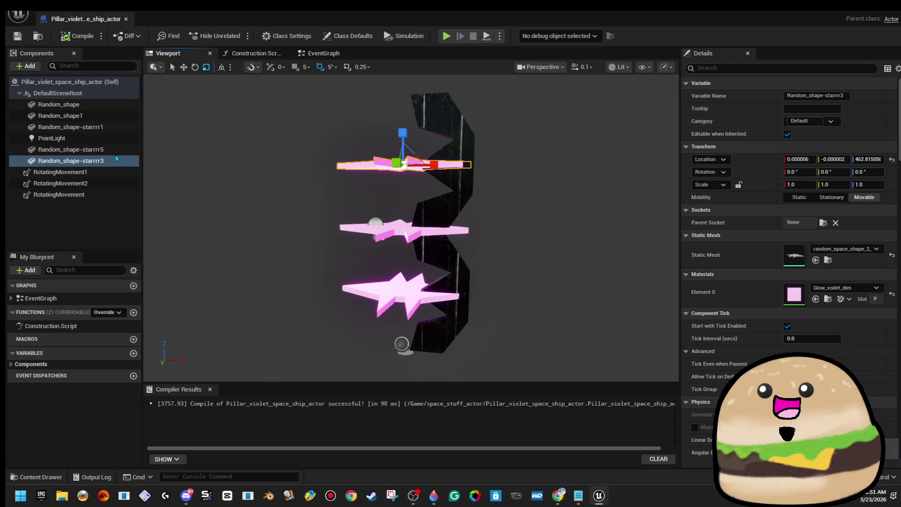
{"action": "left_click", "coordinate": [95, 150]}
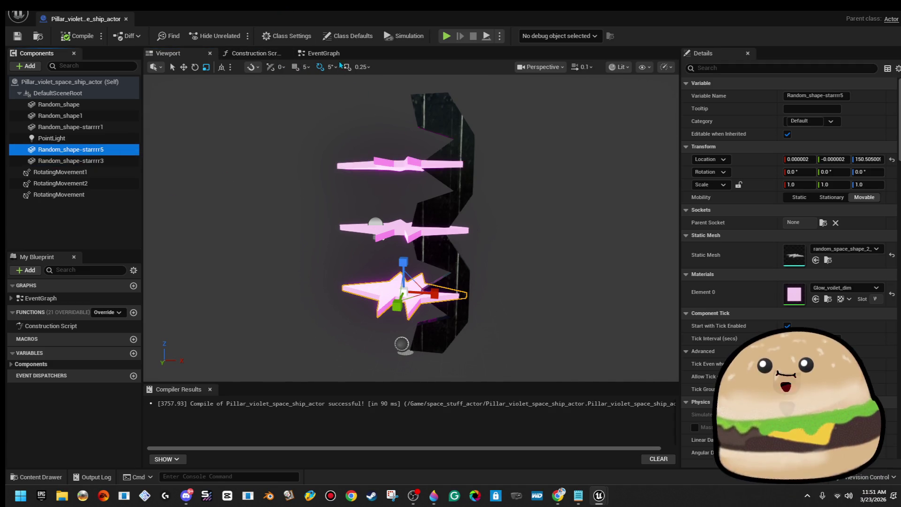
{"action": "left_click", "coordinate": [324, 53]}
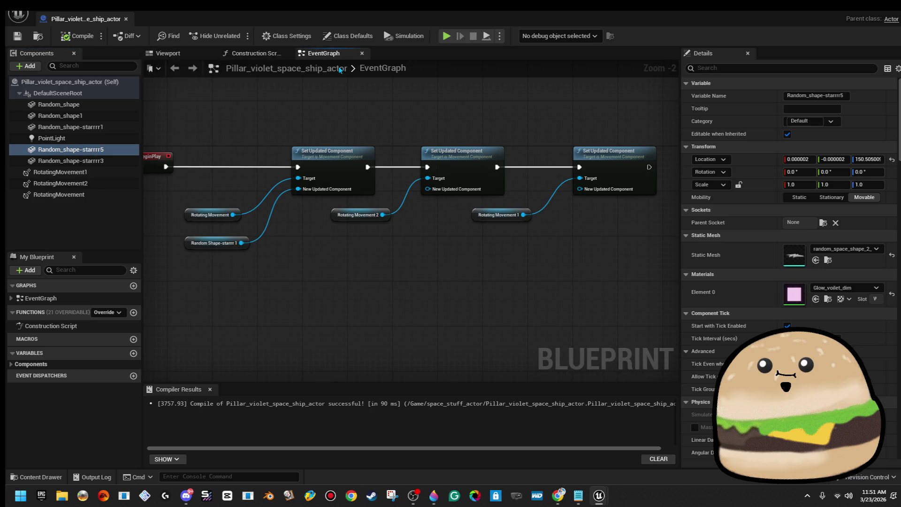
{"action": "mouse_move", "coordinate": [75, 149]}
{"action": "left_mouse_down"}
{"action": "mouse_move", "coordinate": [510, 214]}
{"action": "mouse_move", "coordinate": [581, 189]}
{"action": "left_mouse_up"}
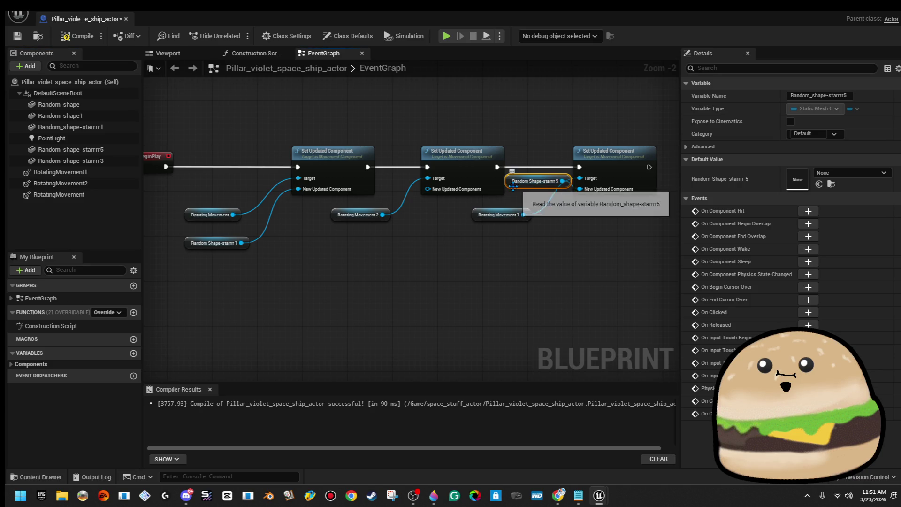
{"action": "mouse_move", "coordinate": [87, 162]}
{"action": "left_mouse_down"}
{"action": "mouse_move", "coordinate": [167, 193]}
{"action": "mouse_move", "coordinate": [422, 198]}
{"action": "mouse_move", "coordinate": [431, 190]}
{"action": "left_mouse_up"}
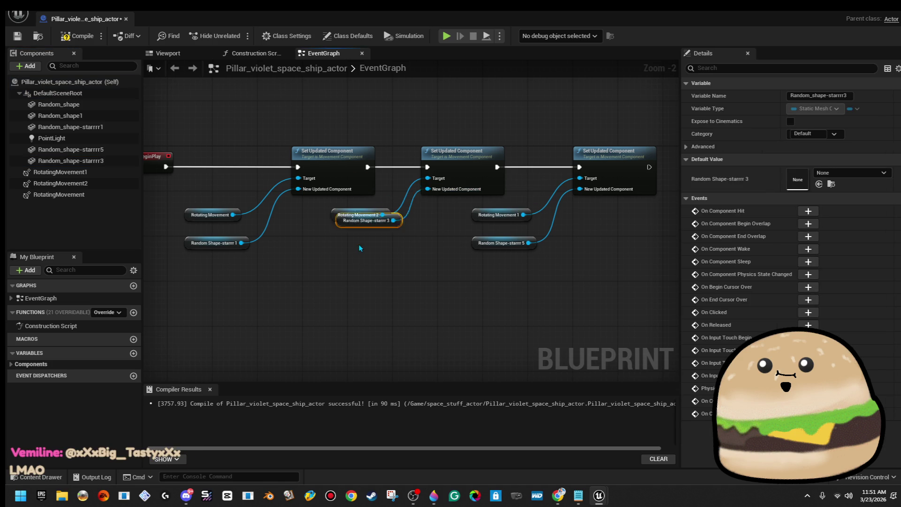
Select the rotating movement nodes and compile the pillar blueprint.
{"action": "left_click_drag", "start_coordinate": [520, 232], "coordinate": [564, 229]}
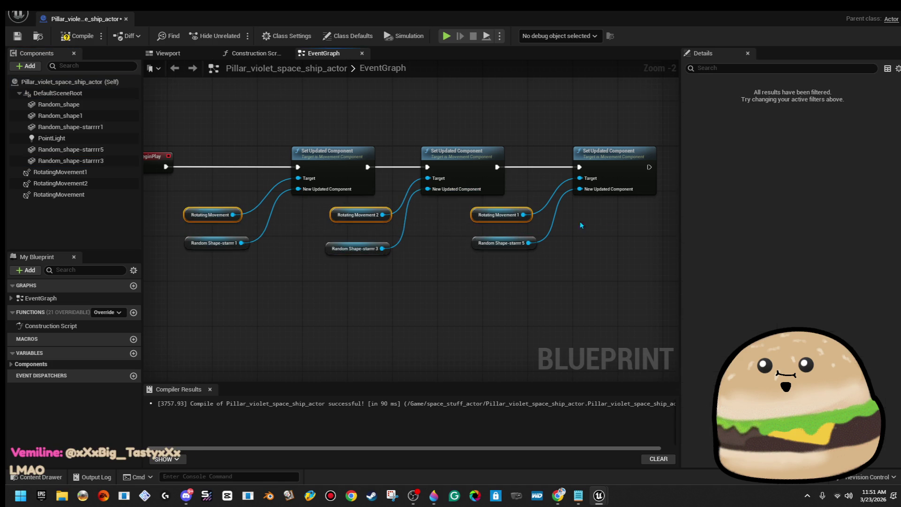
{"action": "left_click", "coordinate": [475, 217]}
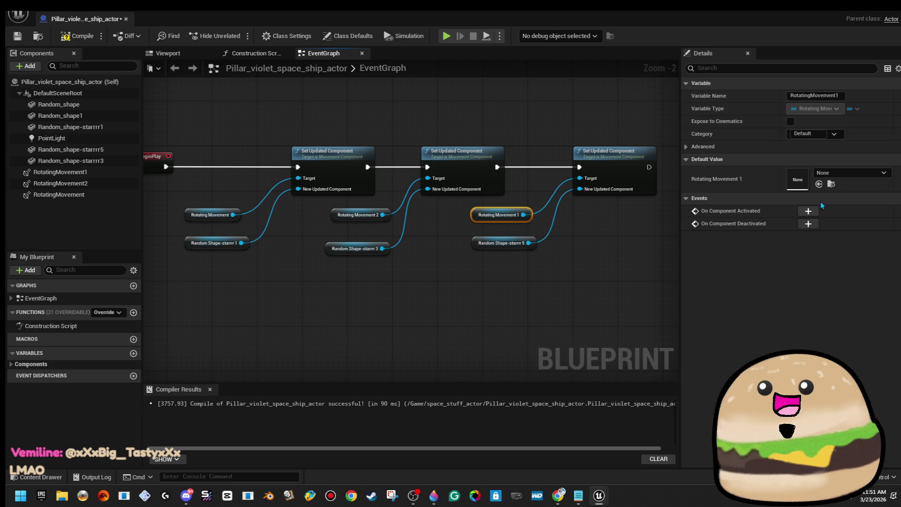
{"action": "left_click", "coordinate": [75, 36]}
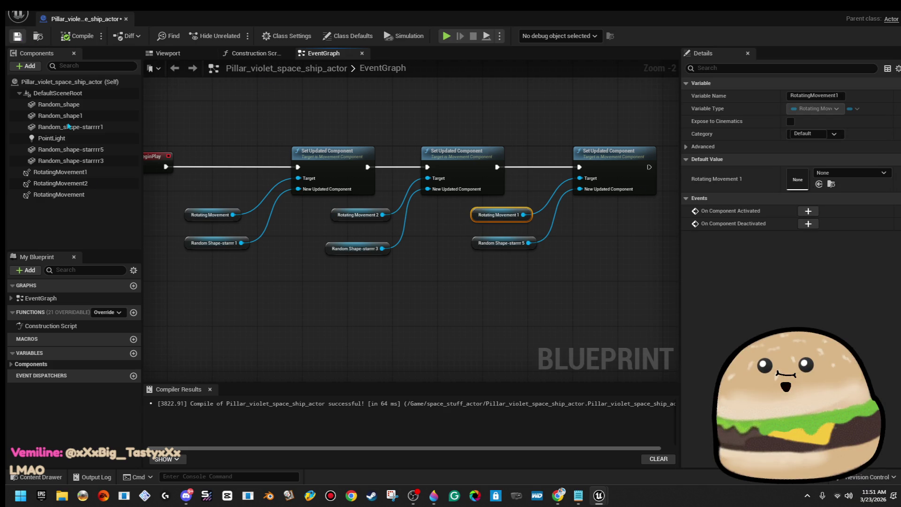
Set Rotation Rate X to 30 on all three RotatingMovement components.
{"action": "left_click", "coordinate": [100, 172]}
{"action": "left_click", "coordinate": [61, 194], "text": "shift"}
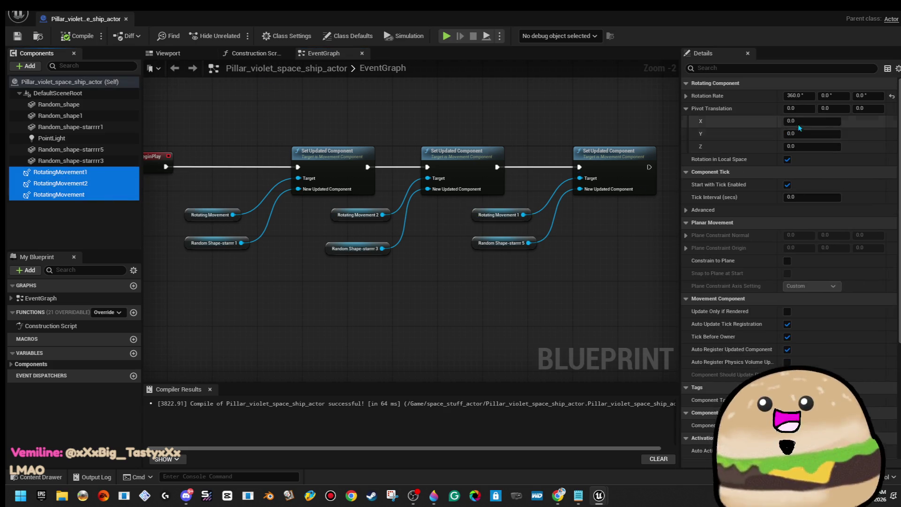
{"action": "left_click", "coordinate": [802, 95]}
{"action": "type", "text": "30"}
{"action": "key", "text": "Return"}
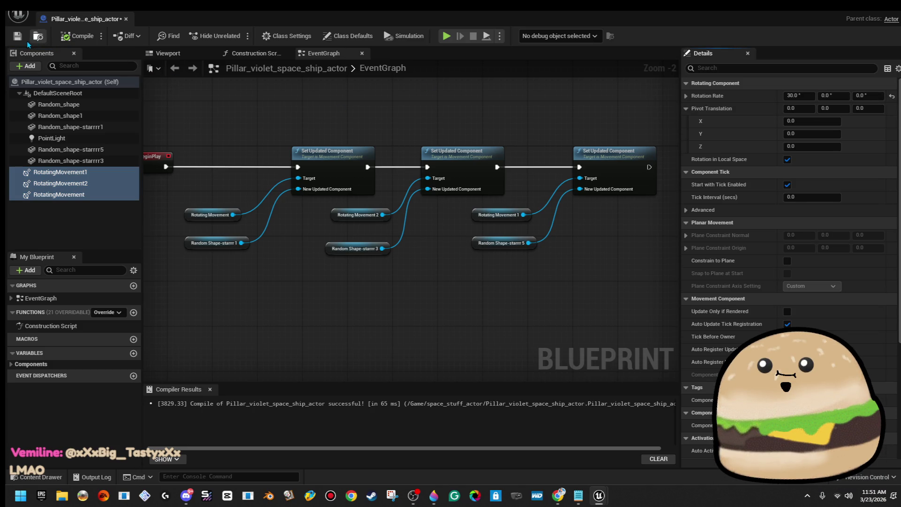
{"action": "left_click", "coordinate": [126, 19]}
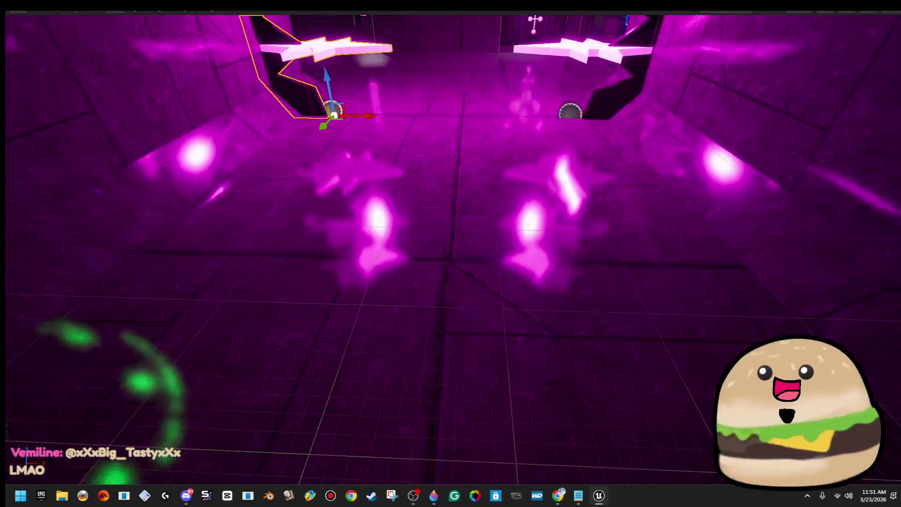
Play-test the corridor from a floor spot, then open the pillar's blueprint via Edit.
{"action": "right_click", "coordinate": [475, 173]}
{"action": "left_click", "coordinate": [517, 282]}
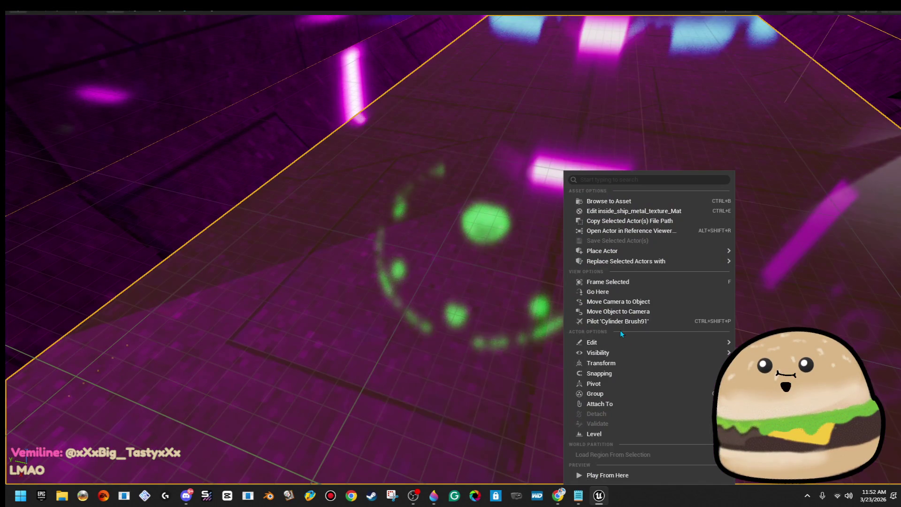
{"action": "left_click", "coordinate": [624, 475]}
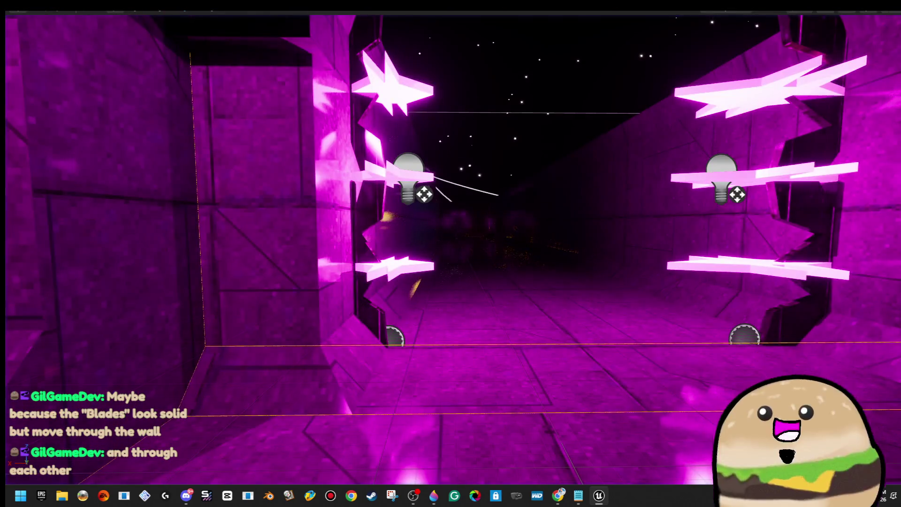
{"action": "right_click", "coordinate": [381, 161]}
{"action": "left_click", "coordinate": [434, 203]}
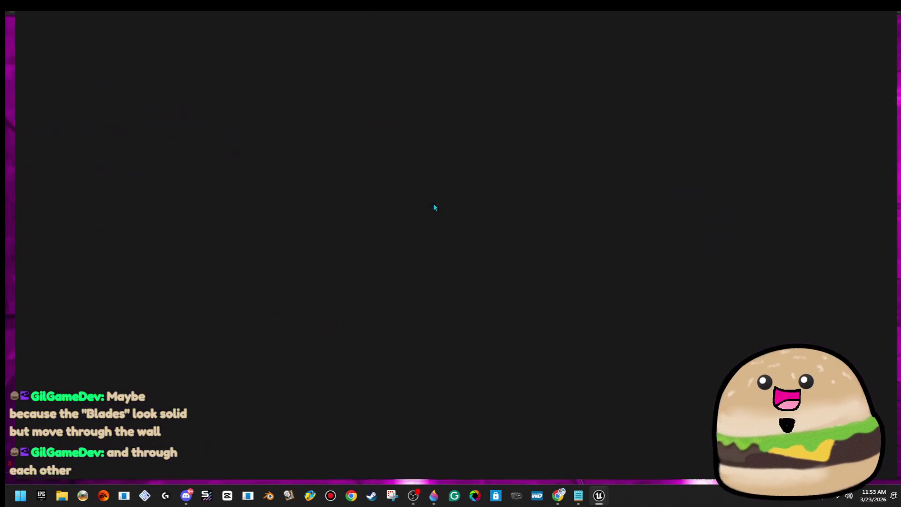
Select the three pink stars and try an X scale of 0.1 before resetting it to 1.
{"action": "left_click", "coordinate": [176, 55]}
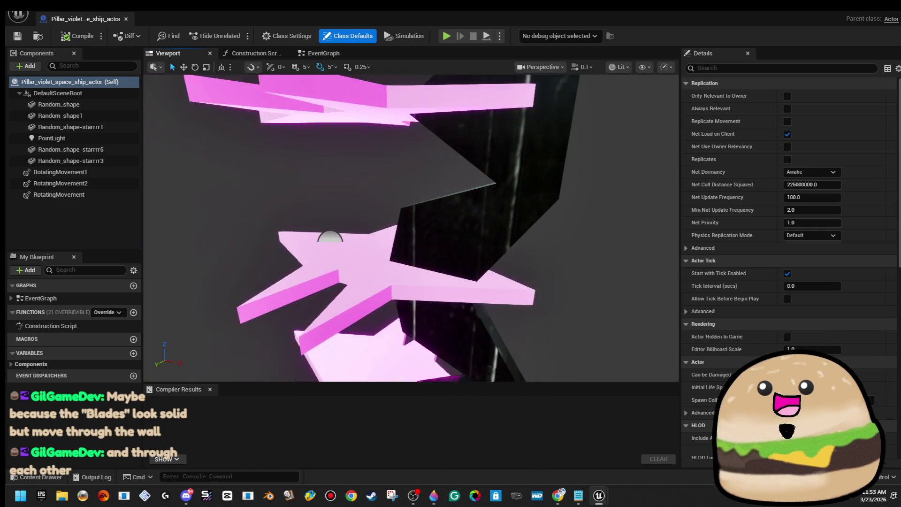
{"action": "left_click", "coordinate": [423, 230]}
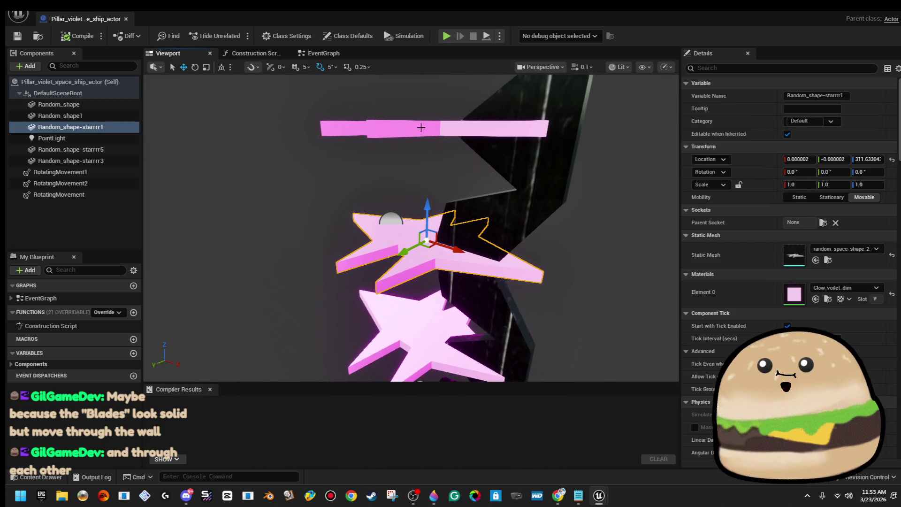
{"action": "left_click", "coordinate": [422, 128], "text": "ctrl"}
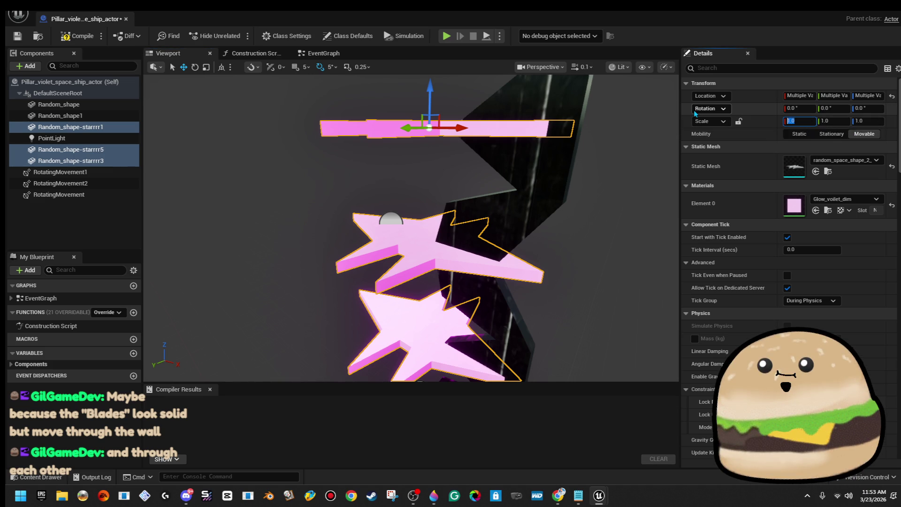
{"action": "type", "text": "0.1"}
{"action": "key", "text": "Return"}
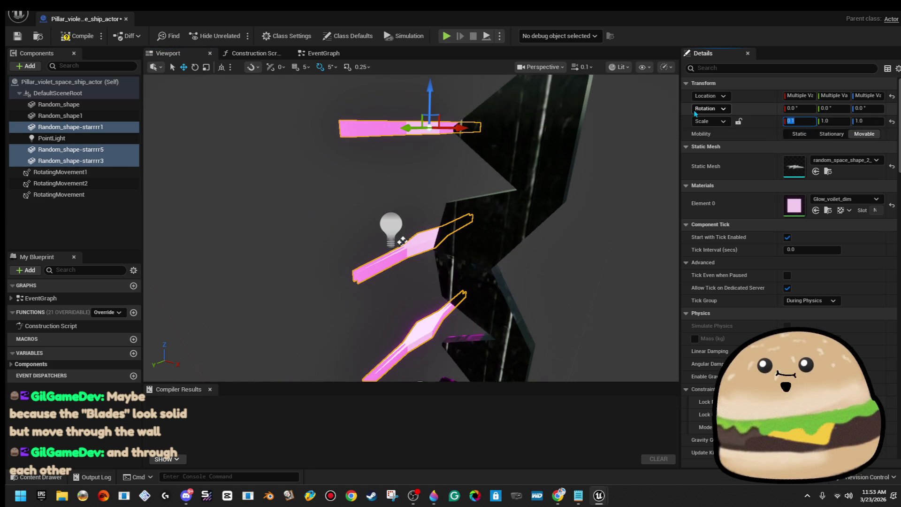
{"action": "type", "text": "1"}
{"action": "key", "text": "Return"}
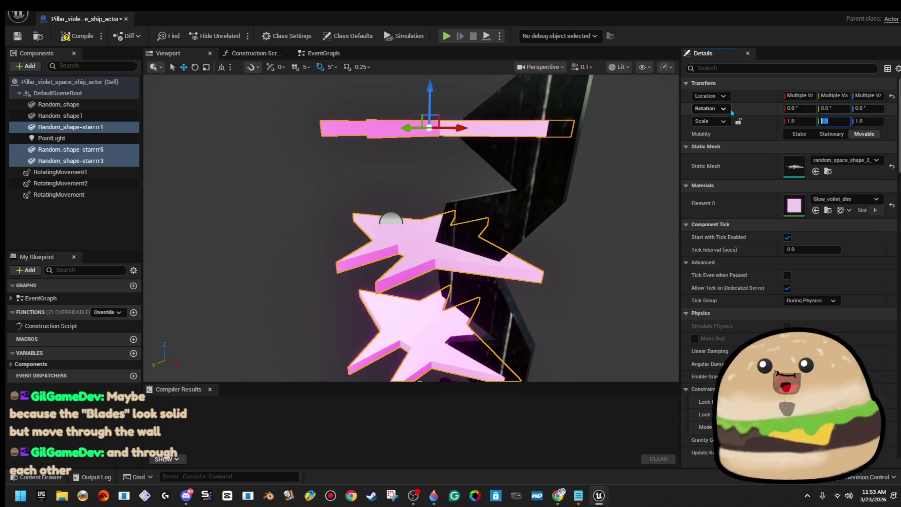
{"action": "type", "text": "1.4"}
Step the stars' Y scale from 0.14 through 0.4 up to a final 0.5.
{"action": "key", "text": "Return"}
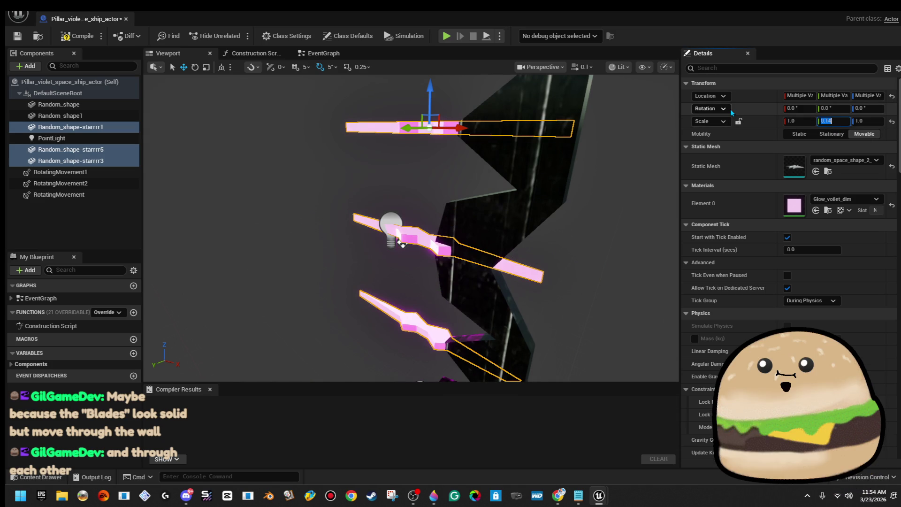
{"action": "type", "text": "3"}
{"action": "key", "text": "Return"}
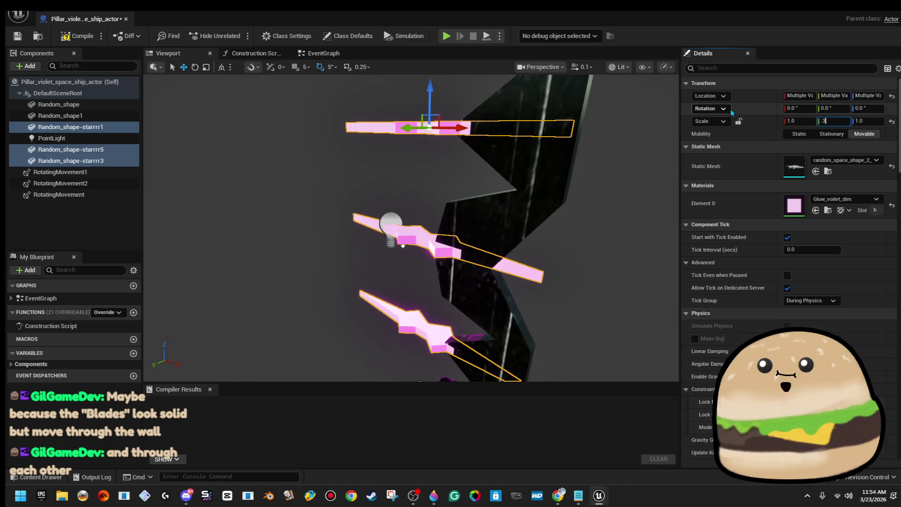
{"action": "key", "text": "Return"}
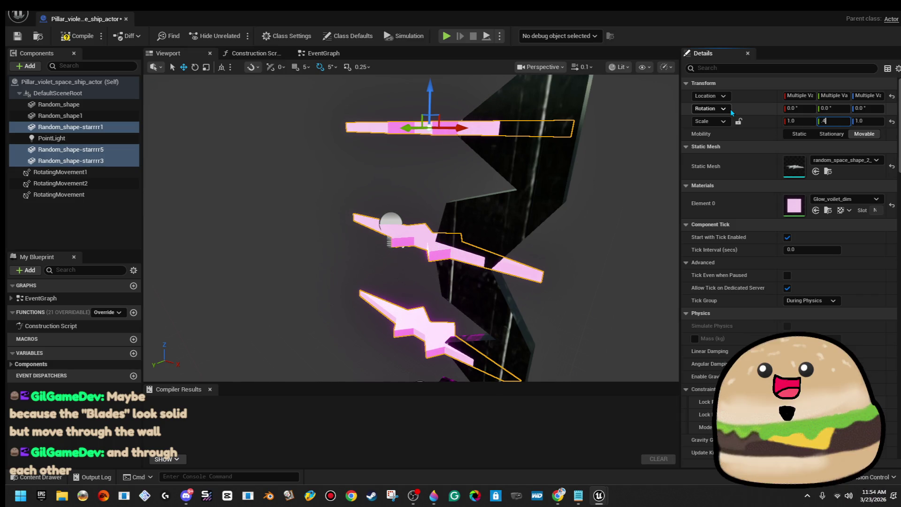
{"action": "key", "text": "Return"}
{"action": "type", "text": ".5"}
{"action": "key", "text": "Return"}
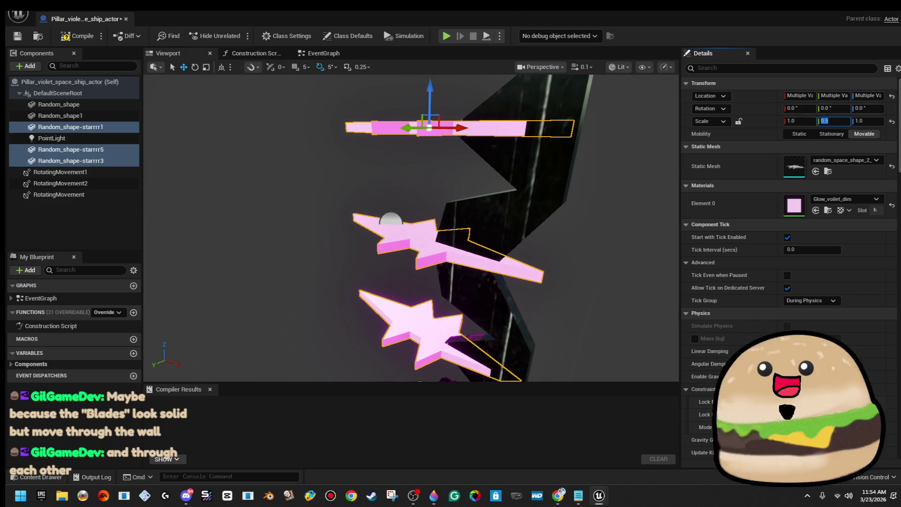
Compile and save the pillar blueprint, returning to the level.
{"action": "left_click", "coordinate": [79, 38]}
{"action": "left_click", "coordinate": [18, 36]}
{"action": "key", "text": "s"}
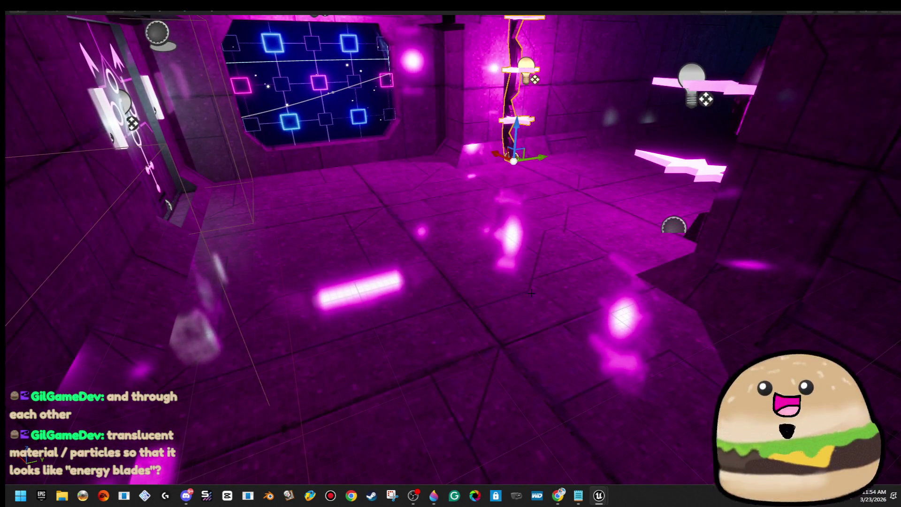
Play from the corridor floor to check the thinner spinning blades, then Esc and F11 back to the editor.
{"action": "right_click", "coordinate": [533, 293]}
{"action": "left_click", "coordinate": [610, 476]}
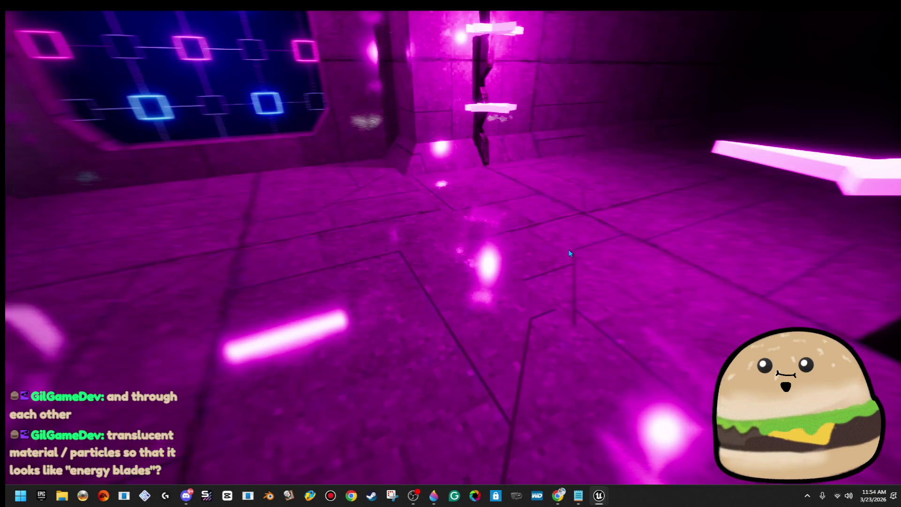
{"action": "key", "text": "w"}
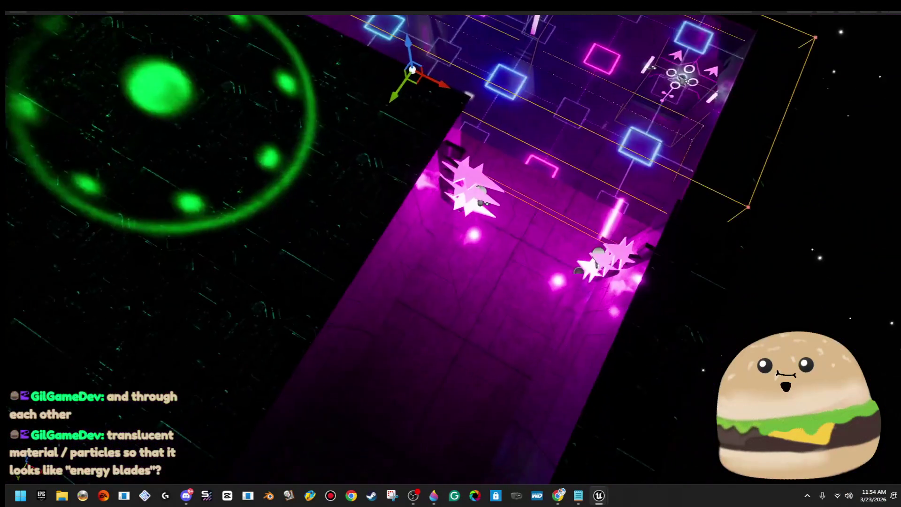
{"action": "right_click", "coordinate": [543, 342]}
{"action": "left_click", "coordinate": [610, 334]}
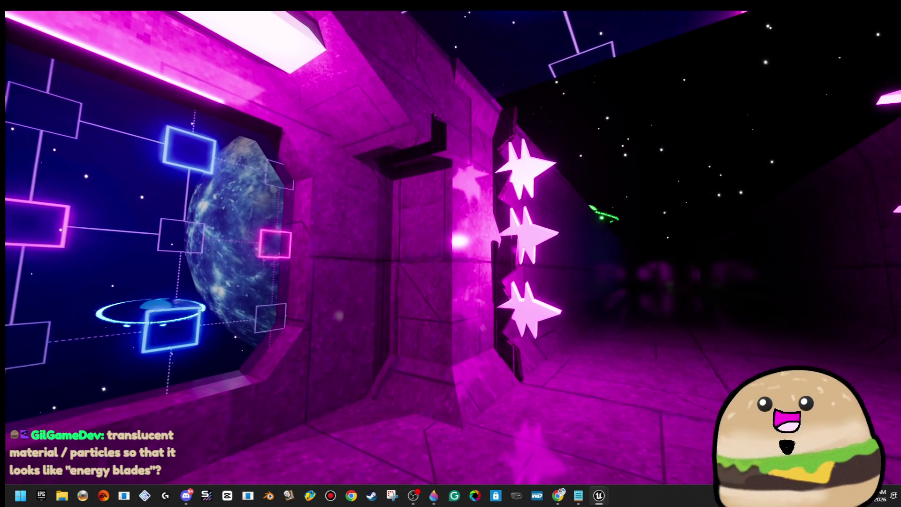
{"action": "key", "text": "Escape"}
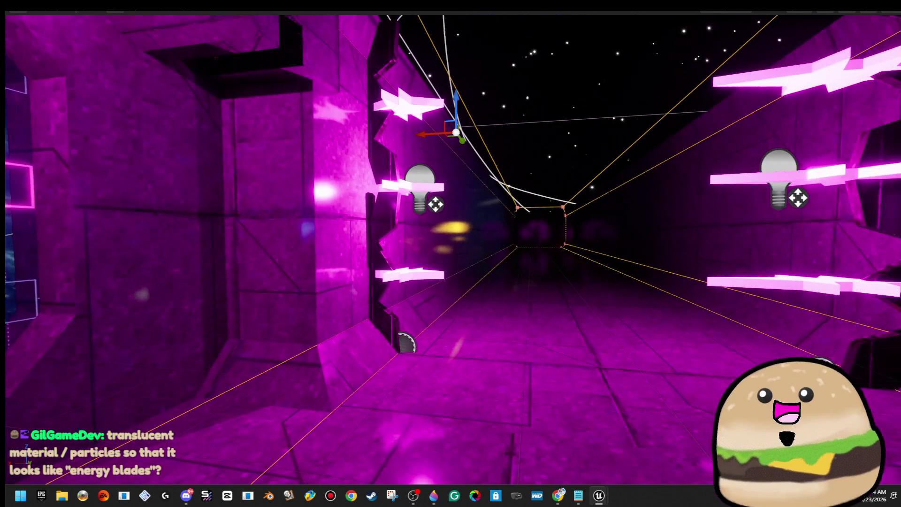
{"action": "key", "text": "F11"}
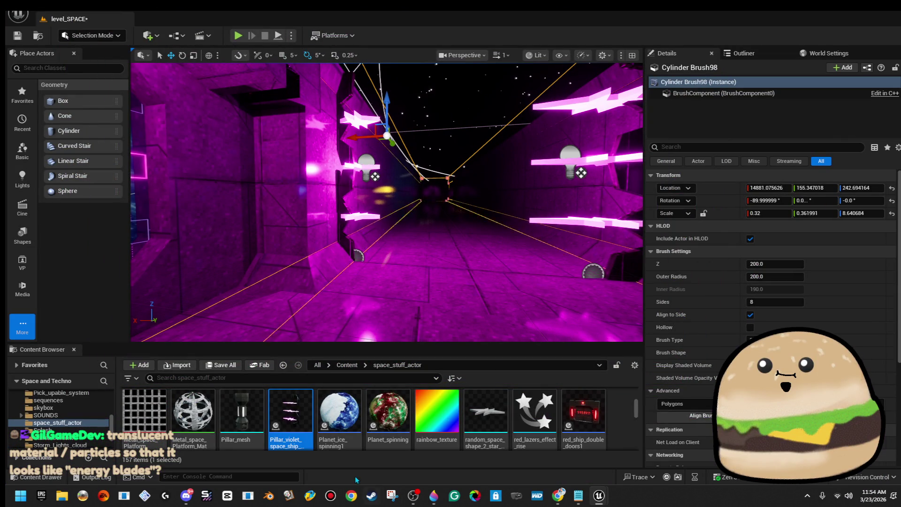
Open the violet pillar blueprint and delete stars Random_shape-starrrr5 and starrrr3.
{"action": "double_click", "coordinate": [304, 410]}
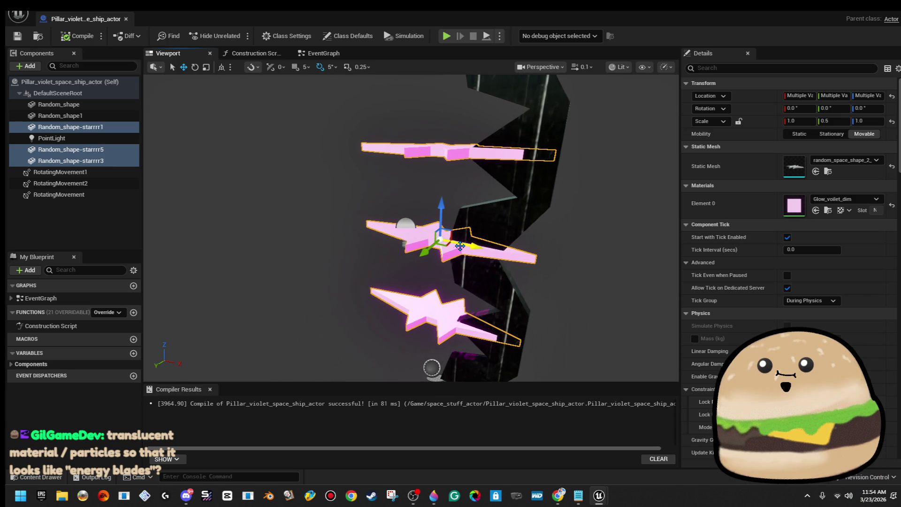
{"action": "left_click", "coordinate": [467, 236]}
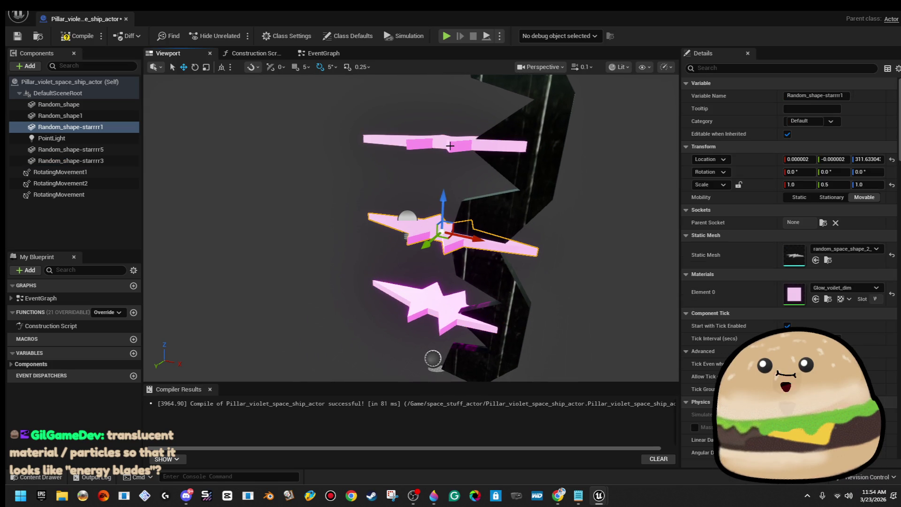
{"action": "left_click", "coordinate": [448, 145]}
{"action": "key", "text": "Delete"}
{"action": "left_click", "coordinate": [441, 303]}
{"action": "key", "text": "Delete"}
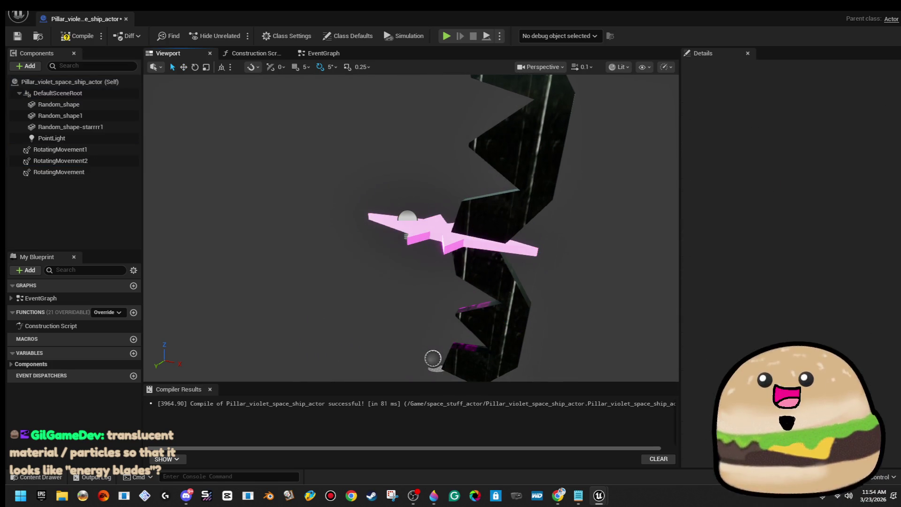
Rotate Random_shape-starrrr1 upright to -90 on Y and enlarge it into a tall blade.
{"action": "left_click", "coordinate": [472, 235]}
{"action": "left_click_drag", "start_coordinate": [457, 237], "coordinate": [409, 276]}
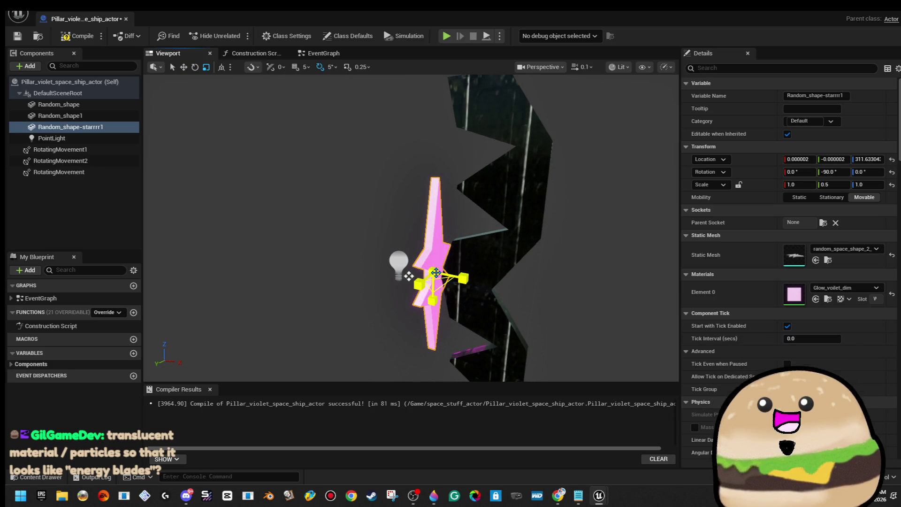
{"action": "left_click_drag", "start_coordinate": [409, 276], "coordinate": [427, 247]}
{"action": "left_click_drag", "start_coordinate": [485, 262], "coordinate": [453, 252]}
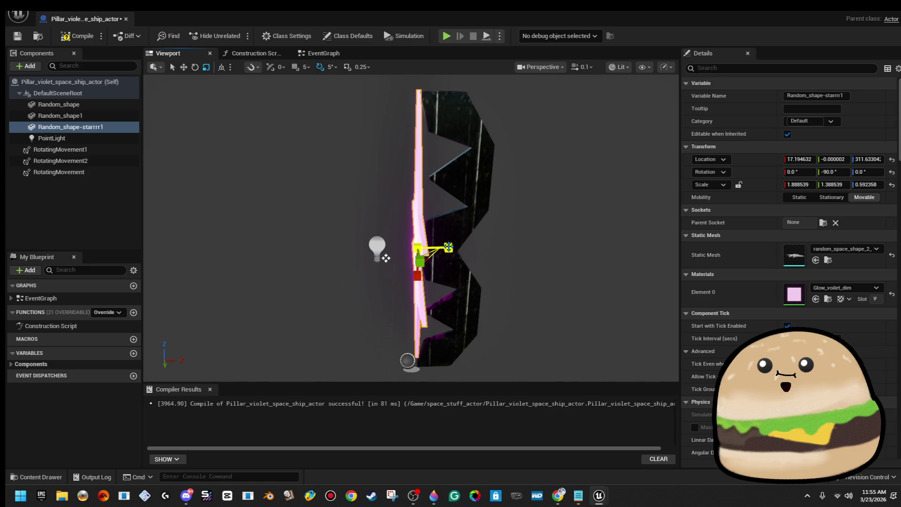
{"action": "key", "text": "f"}
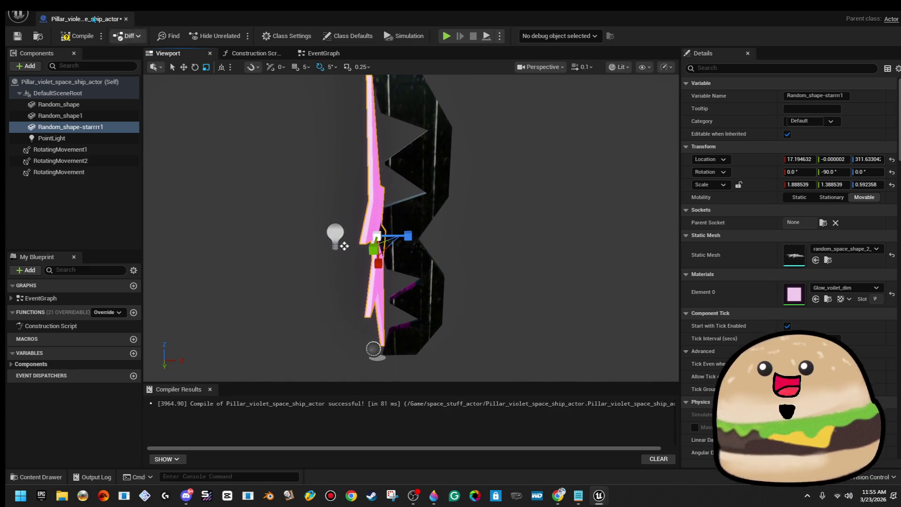